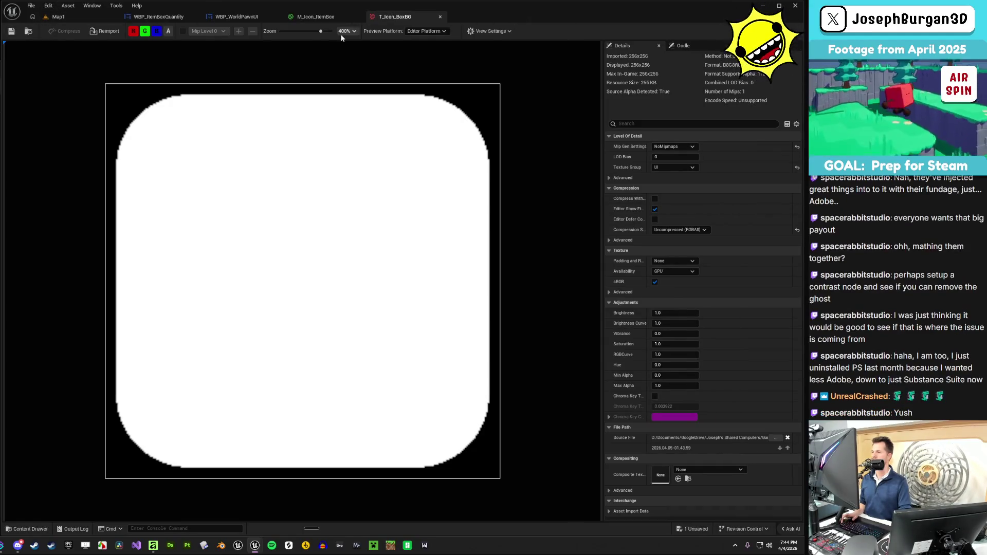
- Show the M_Icon_ItemBox material graph in Unreal Engine, then bring Affinity to the front
{"action": "left_click", "coordinate": [314, 16]}
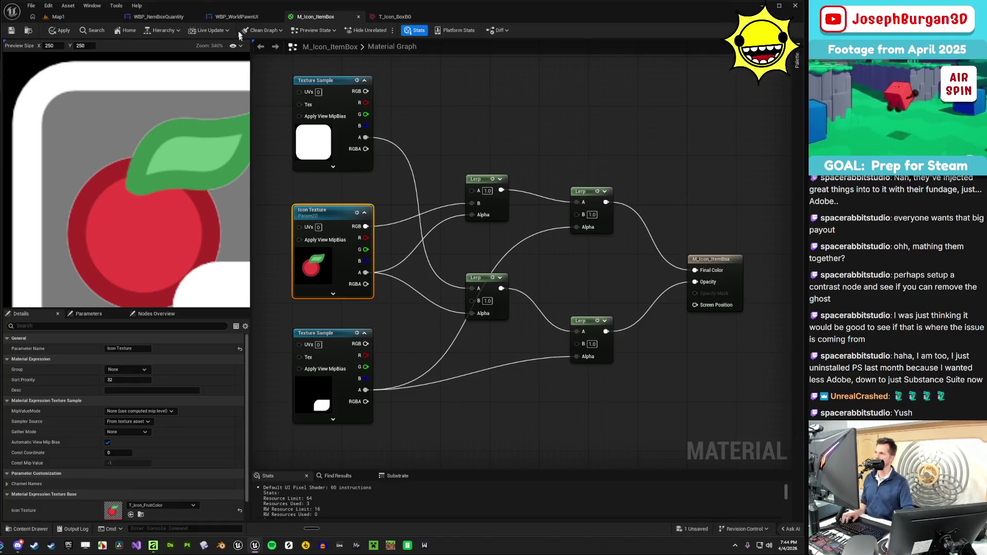
{"action": "mouse_move", "coordinate": [263, 550]}
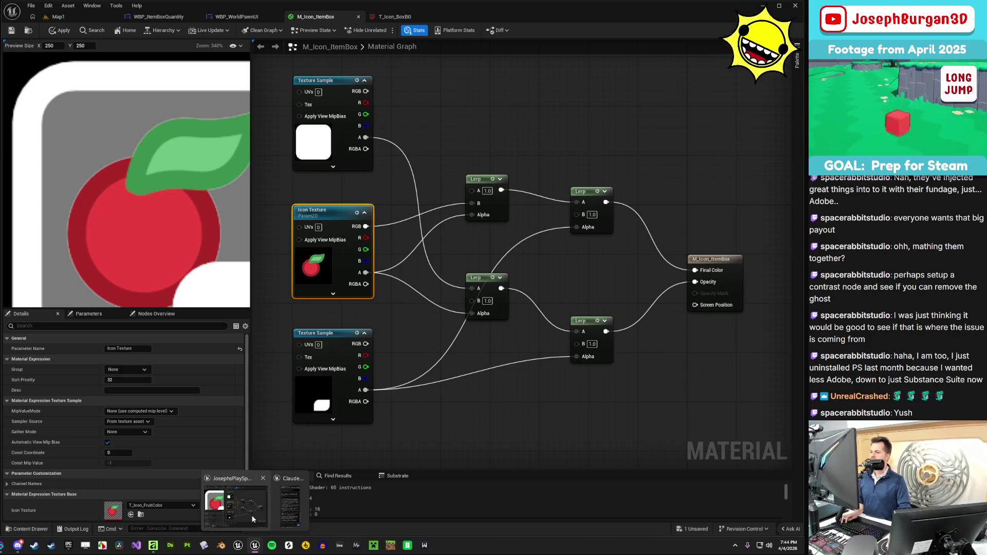
{"action": "left_click", "coordinate": [153, 545]}
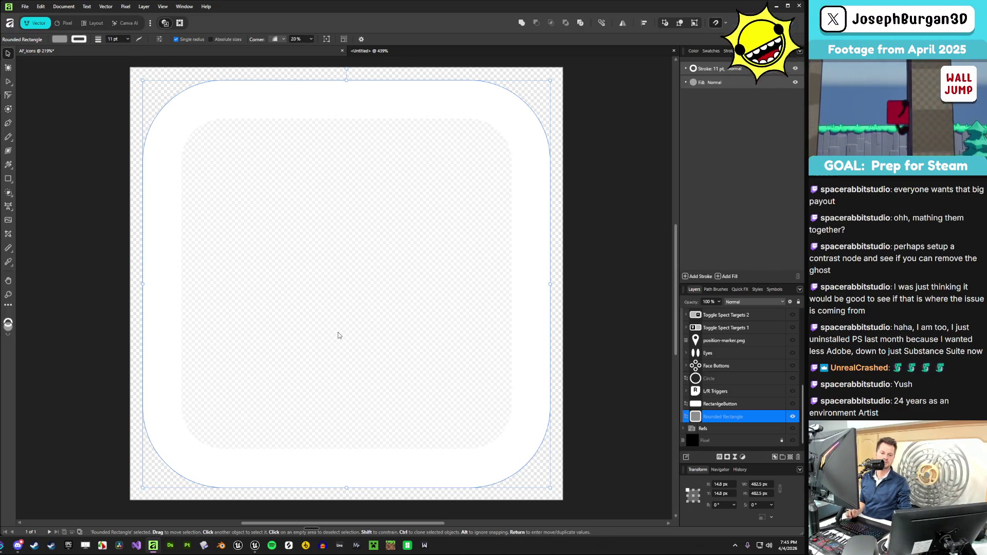
- Select the Rounded Rectangle, Toggle Spect Targets 2 and Fruit layers, then show the blank Untitled document
{"action": "left_click", "coordinate": [590, 296]}
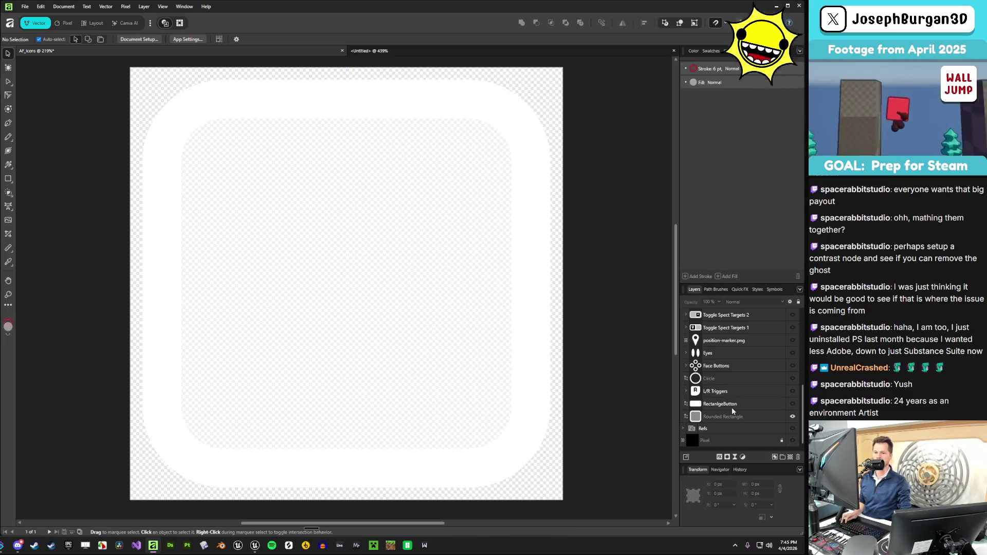
{"action": "left_click", "coordinate": [740, 418]}
{"action": "left_click", "coordinate": [731, 315]}
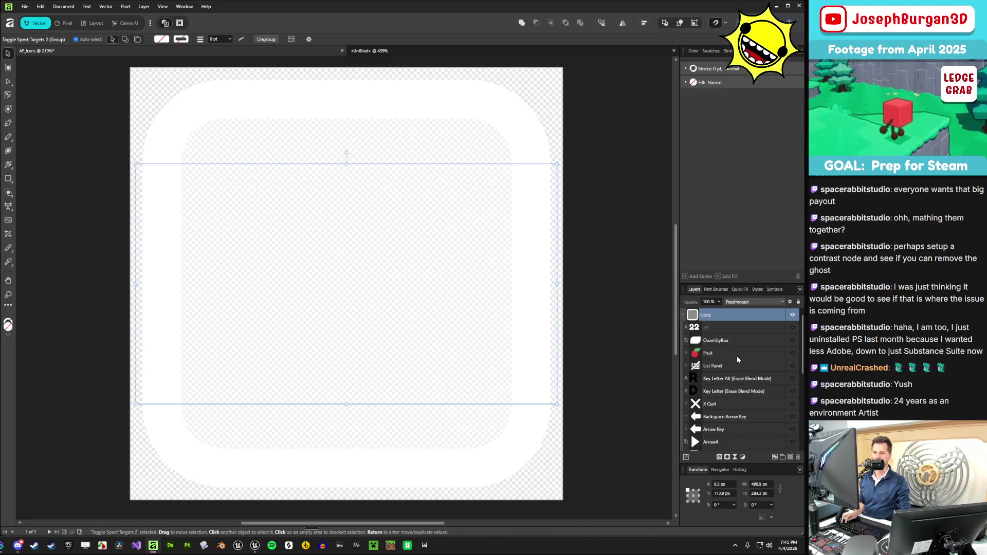
{"action": "left_click", "coordinate": [725, 353]}
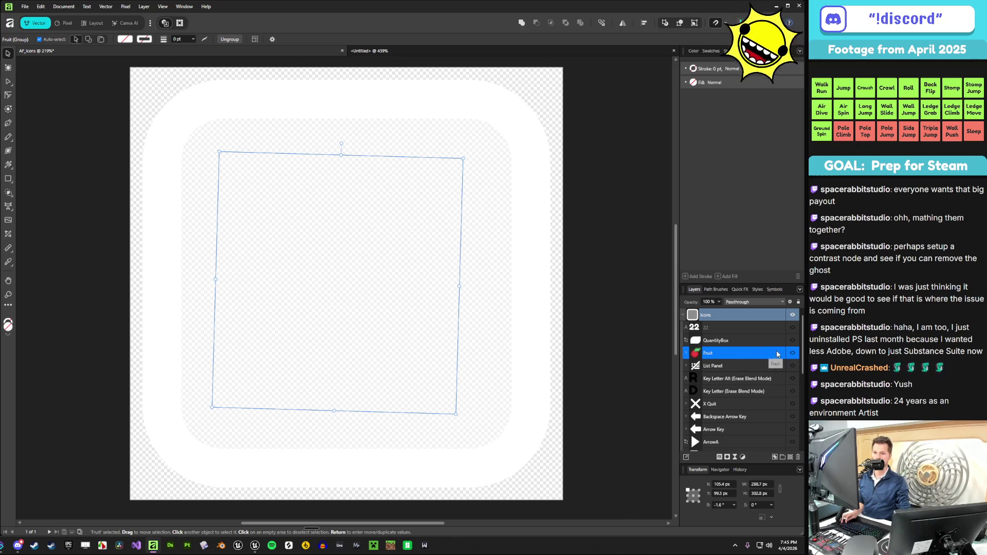
{"action": "left_click", "coordinate": [368, 51]}
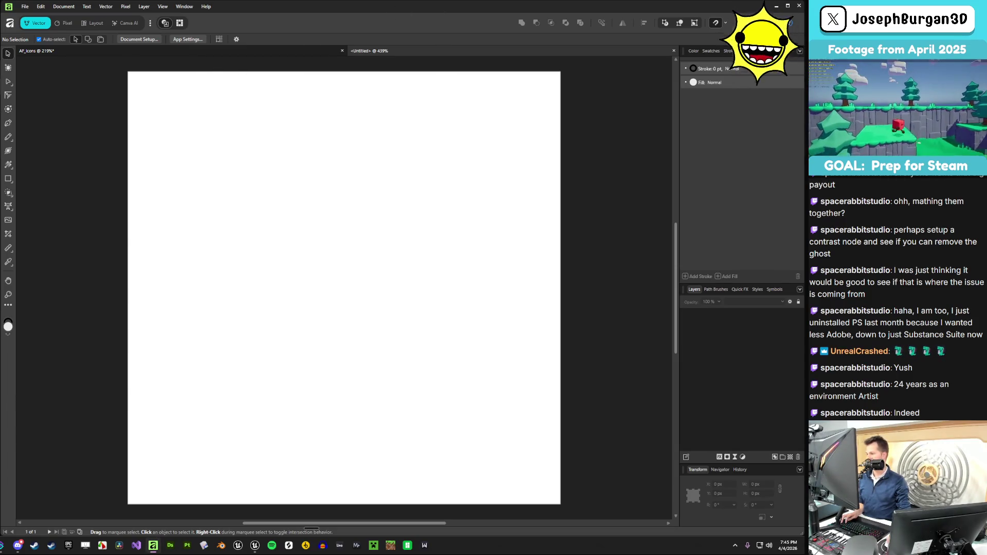
- Drag T_Icon_FruitColor.png from File Explorer onto the Untitled canvas
{"action": "key", "text": "alt+Tab"}
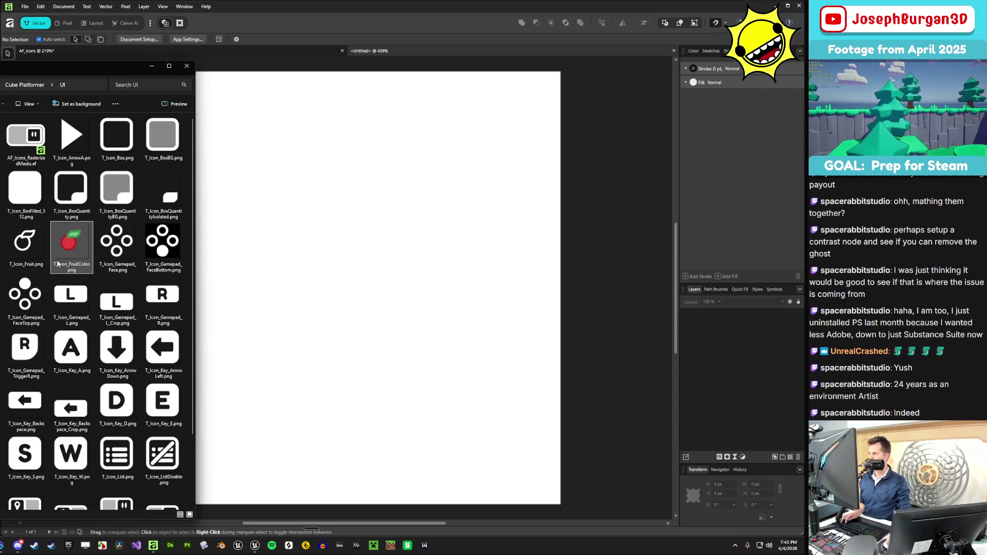
{"action": "mouse_move", "coordinate": [67, 253]}
{"action": "left_mouse_down"}
{"action": "mouse_move", "coordinate": [292, 285]}
{"action": "mouse_move", "coordinate": [289, 275]}
{"action": "left_mouse_up"}
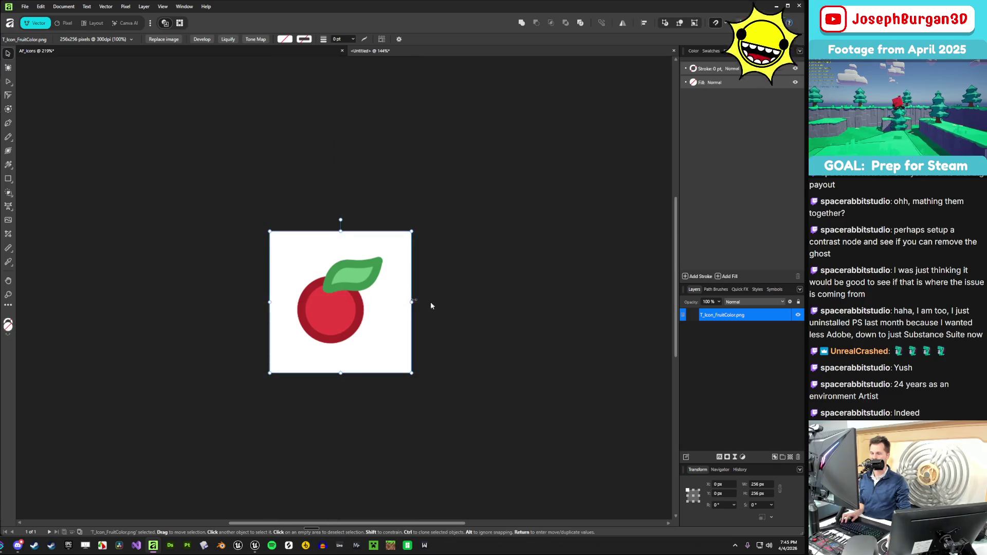
{"action": "scroll", "coordinate": [396, 313], "scroll_direction": "up", "scroll_amount": 5}
{"action": "scroll", "coordinate": [262, 292], "scroll_direction": "up", "scroll_amount": 1}
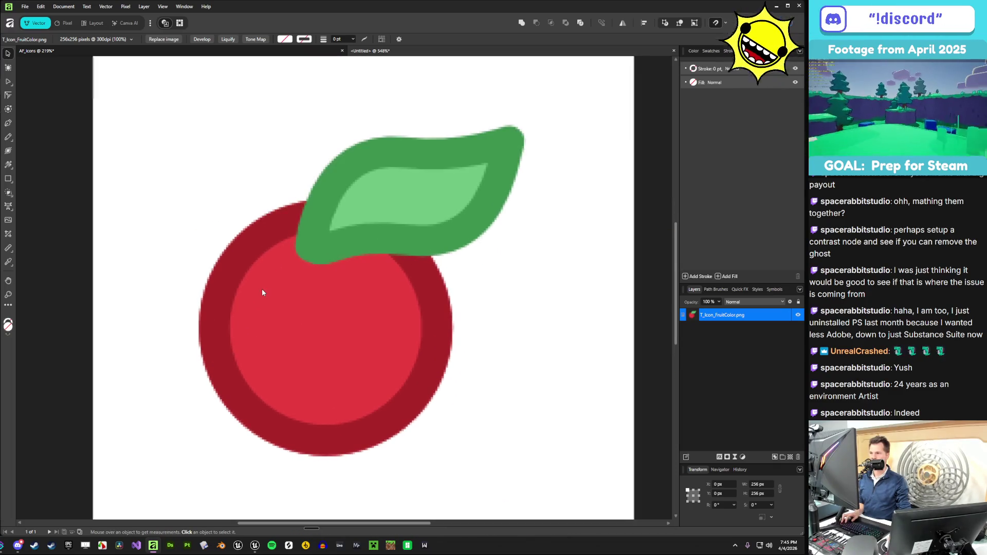
{"action": "scroll", "coordinate": [269, 292], "scroll_direction": "down", "scroll_amount": 4}
{"action": "scroll", "coordinate": [268, 293], "scroll_direction": "up", "scroll_amount": 2}
- Zoom in on the cherry image's pixel edges and select the T_Icon_FruitColor.png layer
{"action": "left_click", "coordinate": [269, 293]}
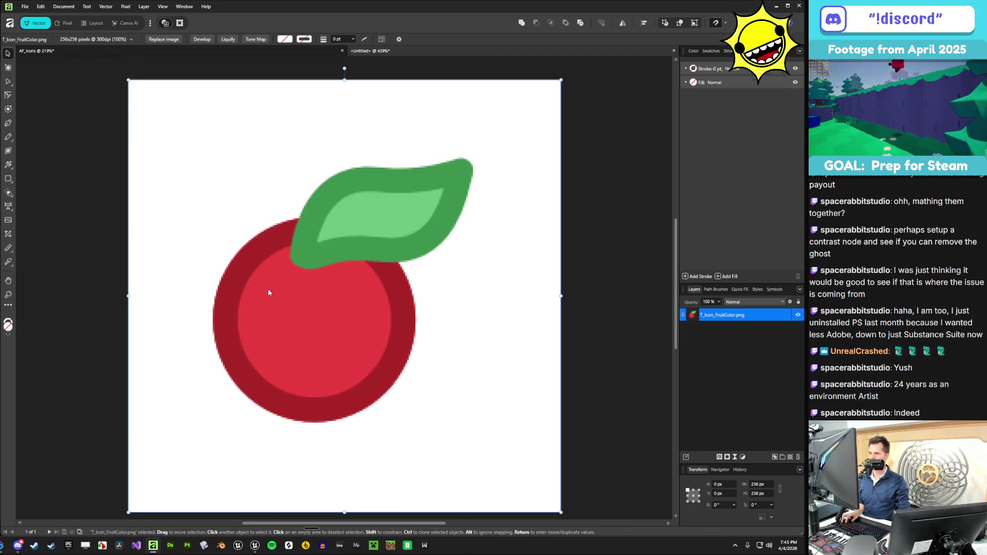
{"action": "scroll", "coordinate": [268, 293], "scroll_direction": "down", "scroll_amount": 1}
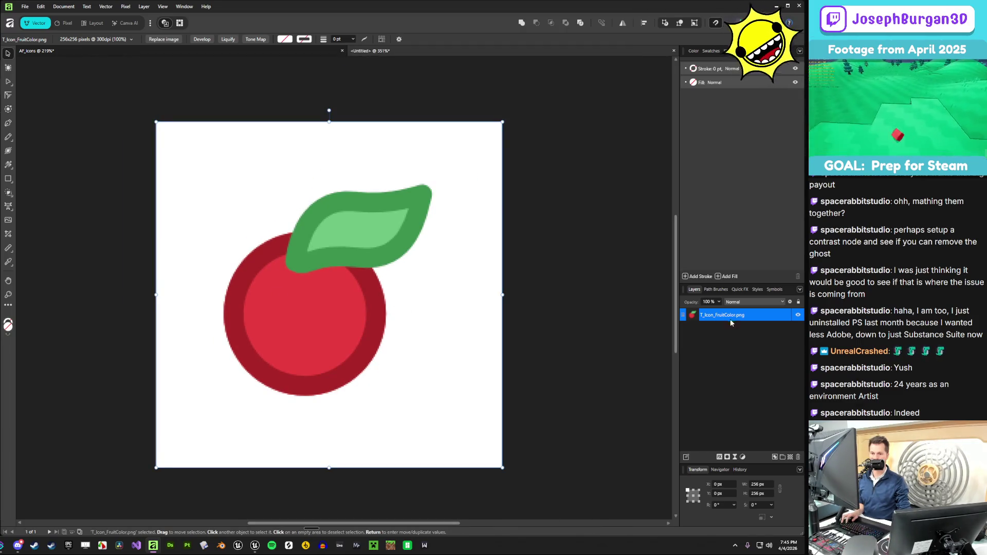
{"action": "key", "text": "ctrl+d"}
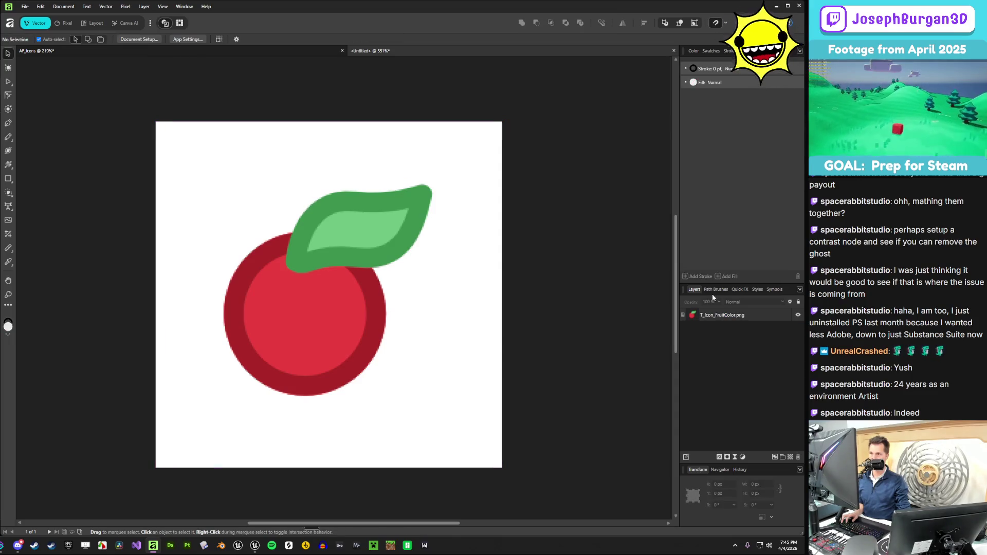
{"action": "scroll", "coordinate": [412, 286], "scroll_direction": "up", "scroll_amount": 6}
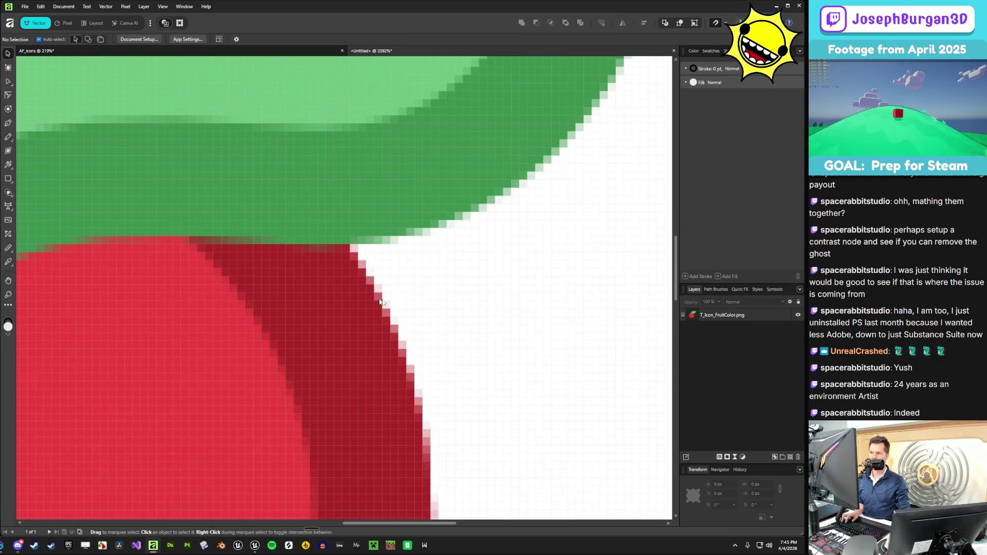
{"action": "scroll", "coordinate": [379, 301], "scroll_direction": "down", "scroll_amount": 7}
{"action": "scroll", "coordinate": [387, 303], "scroll_direction": "up", "scroll_amount": 1}
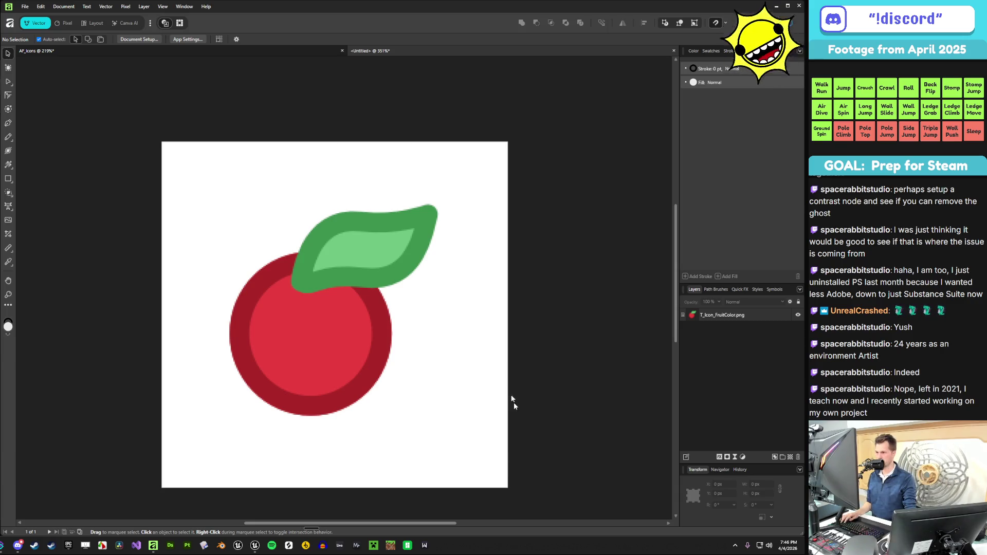
{"action": "left_click", "coordinate": [712, 315]}
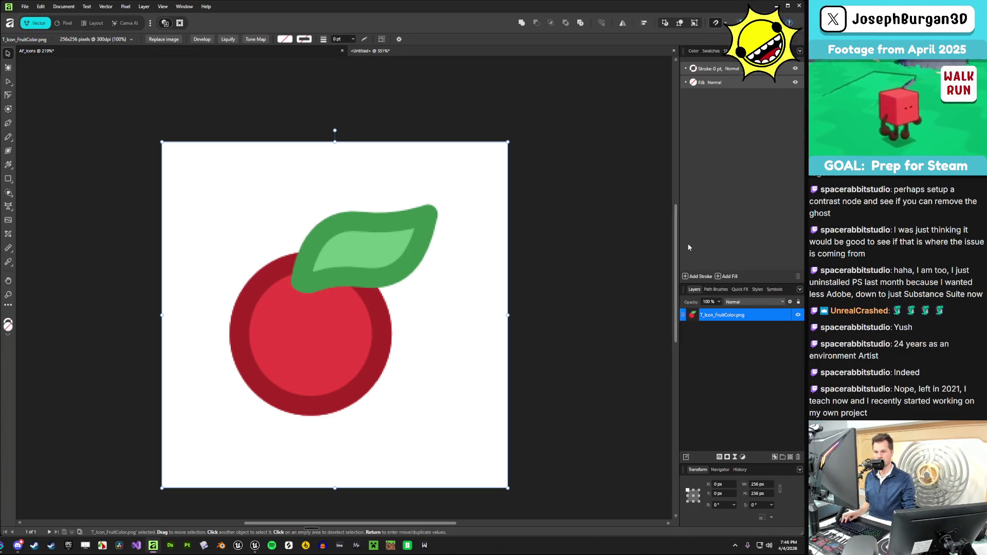
- Resize the right dock, flip between AF_Icons and Untitled tabs, and show the Color wheel
{"action": "left_click_drag", "start_coordinate": [680, 310], "coordinate": [652, 309]}
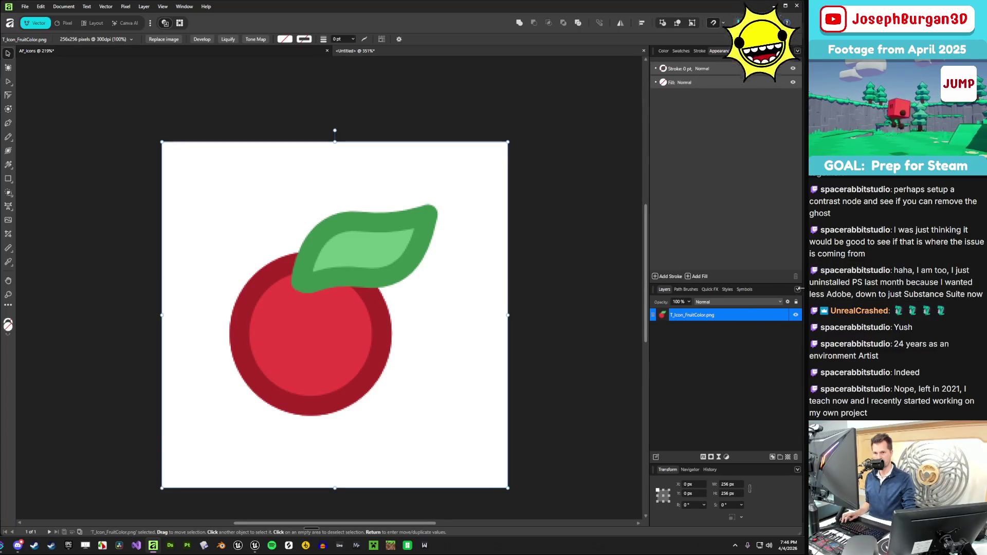
{"action": "left_click", "coordinate": [801, 290]}
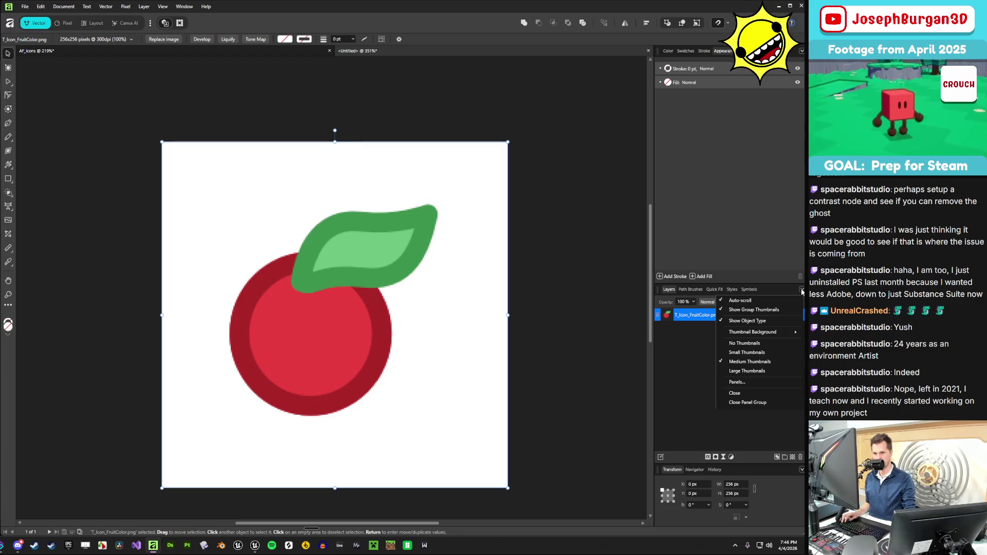
{"action": "left_click", "coordinate": [801, 290]}
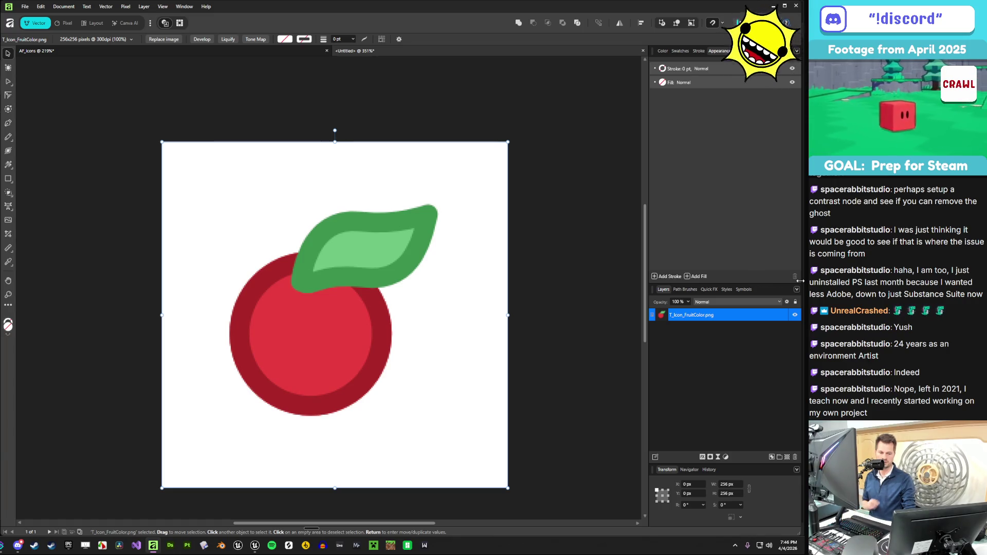
{"action": "left_click_drag", "start_coordinate": [800, 281], "coordinate": [802, 281]}
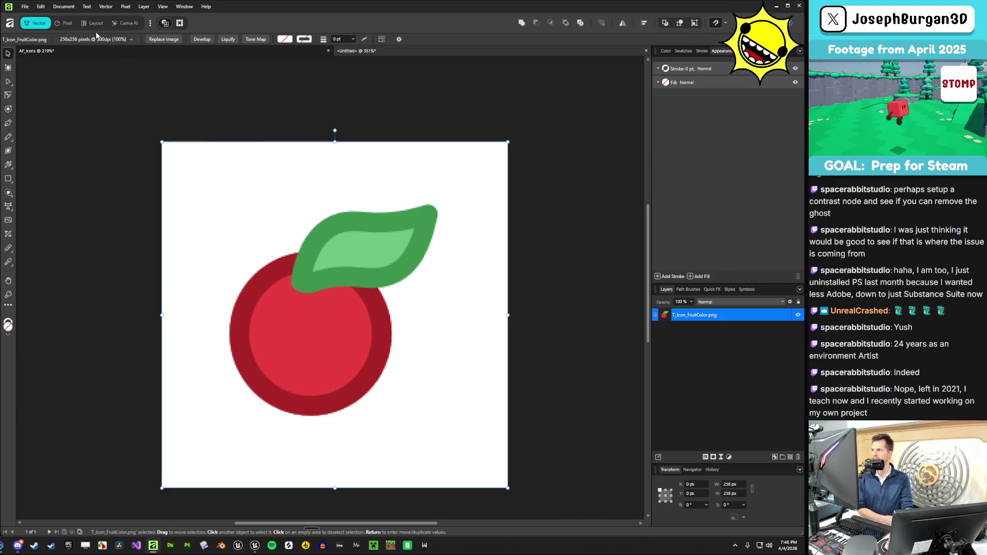
{"action": "left_click", "coordinate": [83, 52]}
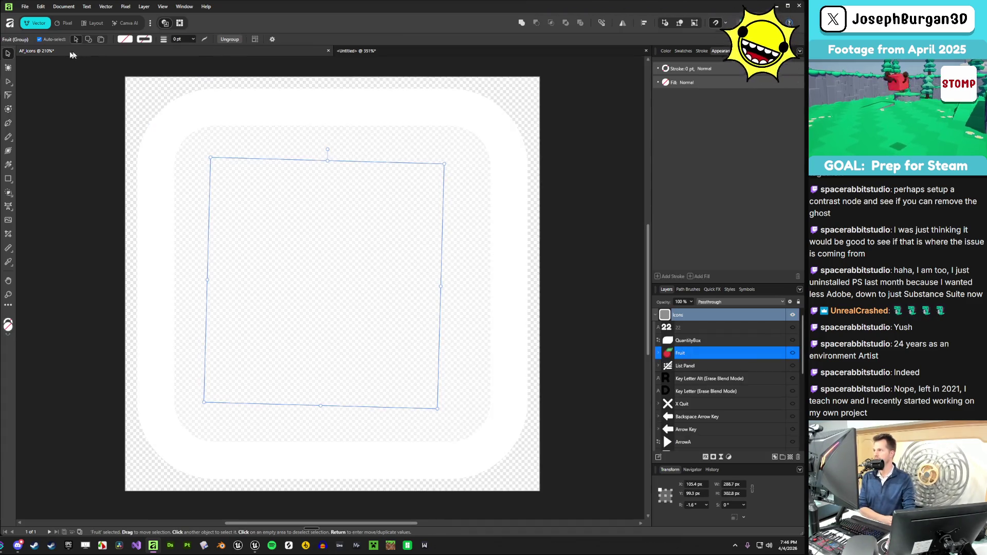
{"action": "left_click", "coordinate": [382, 50]}
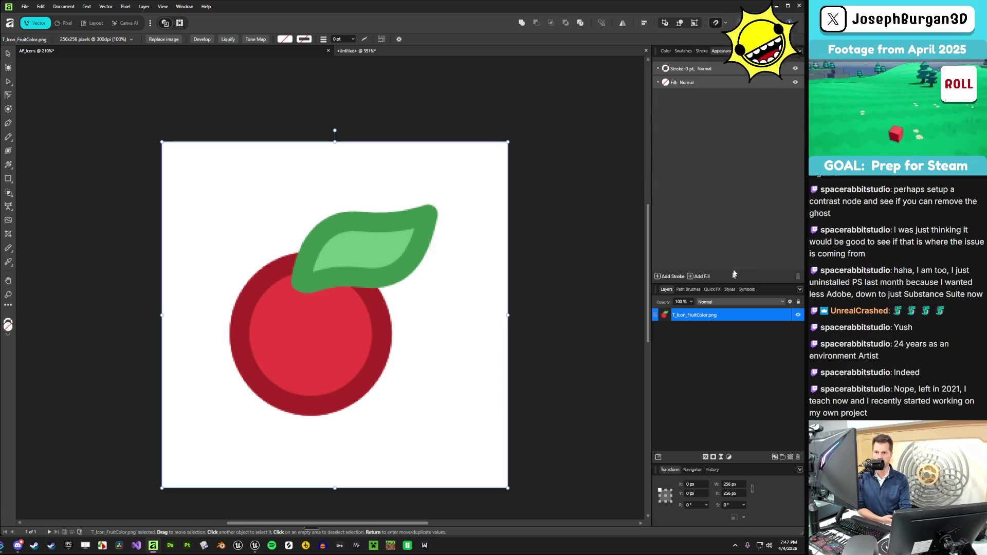
{"action": "left_click", "coordinate": [670, 52]}
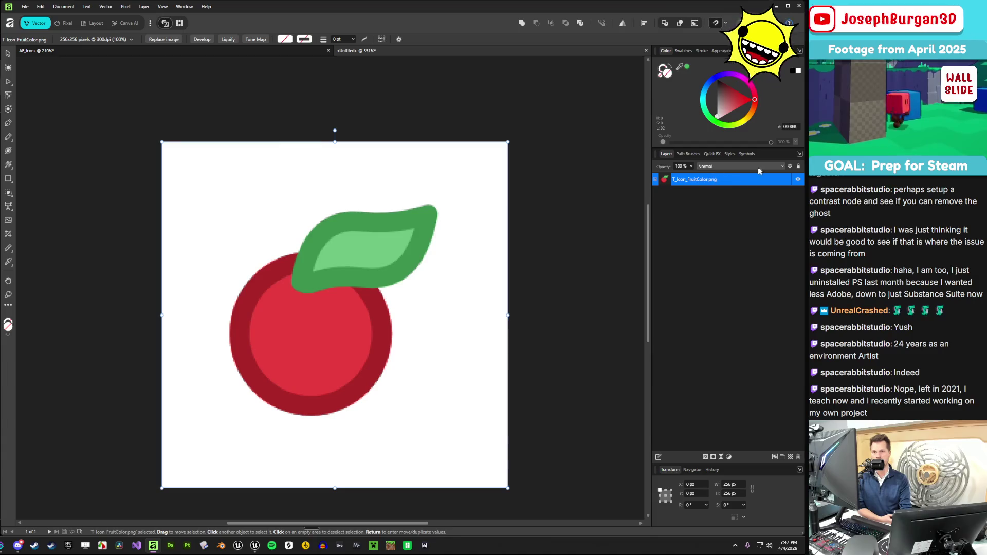
- Enter the Pixel persona and show the Composite Red, Green, Blue and Alpha channels
{"action": "left_click", "coordinate": [183, 7]}
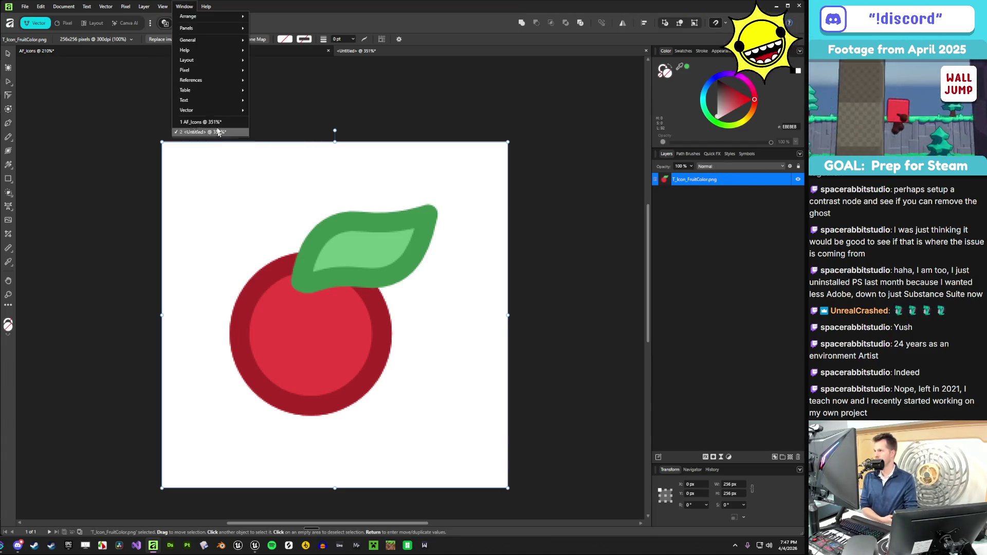
{"action": "mouse_move", "coordinate": [201, 44]}
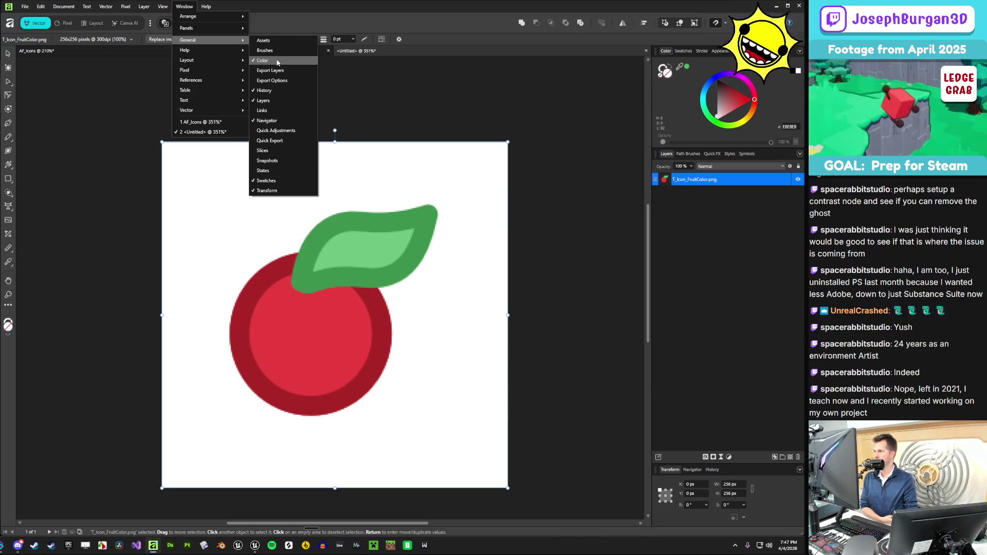
{"action": "mouse_move", "coordinate": [189, 71]}
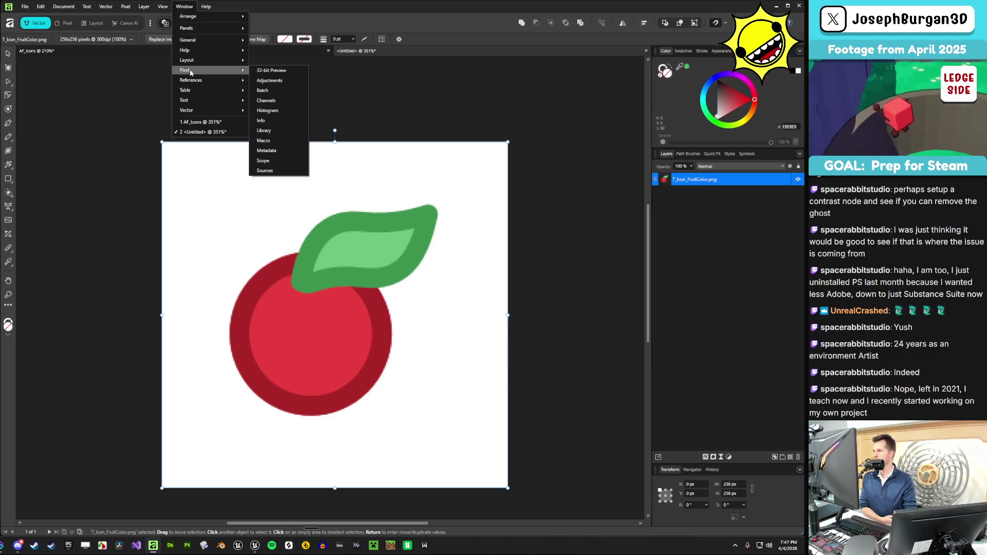
{"action": "left_click", "coordinate": [64, 23]}
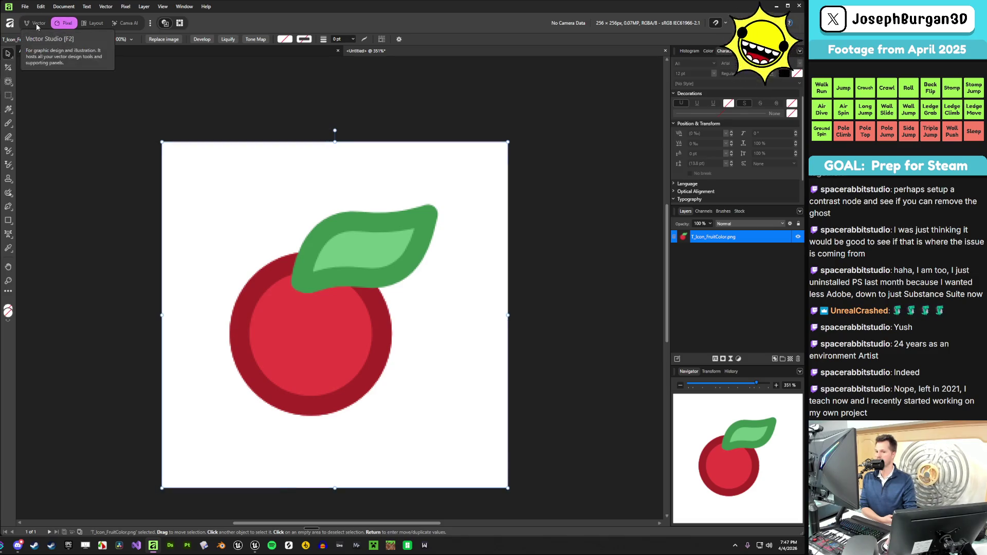
{"action": "left_click", "coordinate": [36, 23]}
{"action": "left_click", "coordinate": [64, 24]}
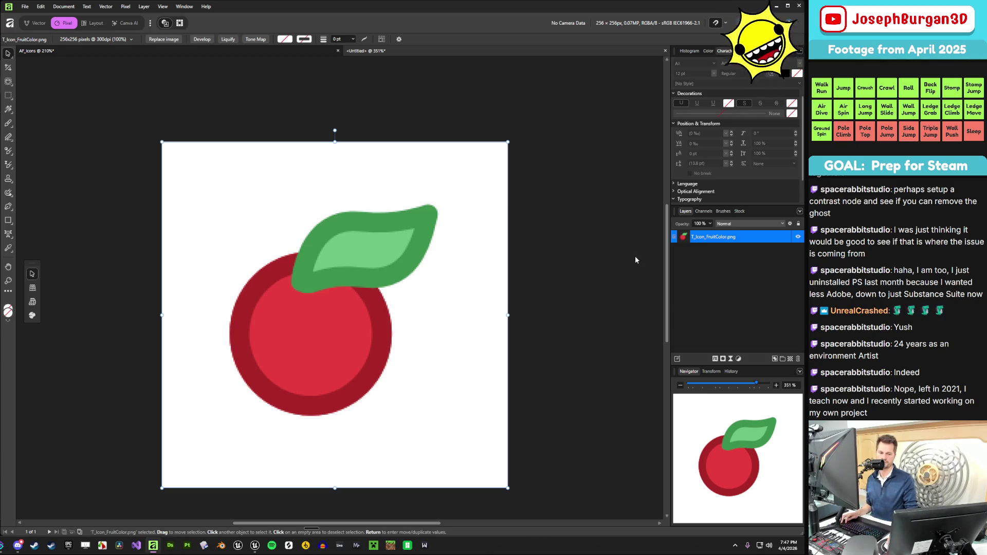
{"action": "left_click", "coordinate": [702, 213]}
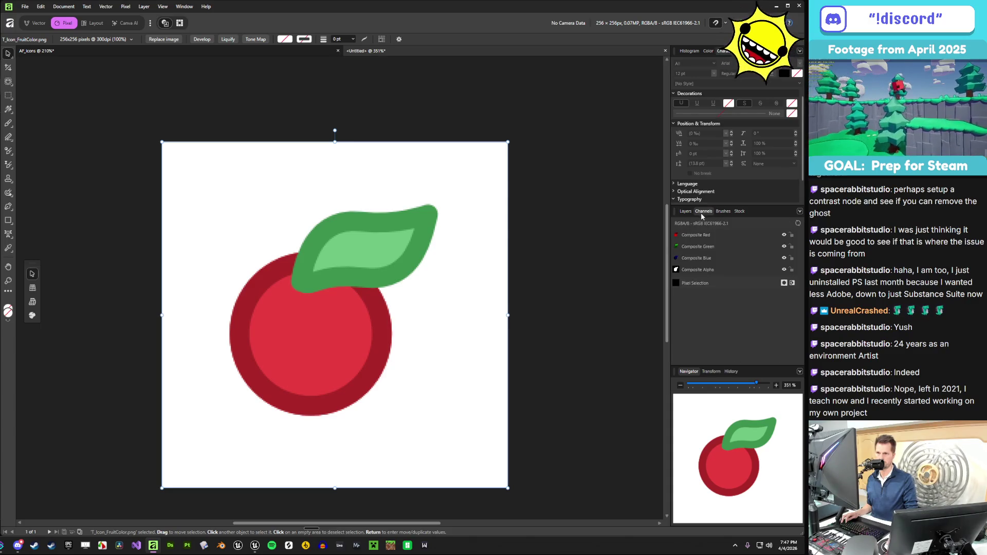
- Toggle the Alpha, Red, Green and Blue channels to check transparency, then restore full colour
{"action": "left_click", "coordinate": [784, 270]}
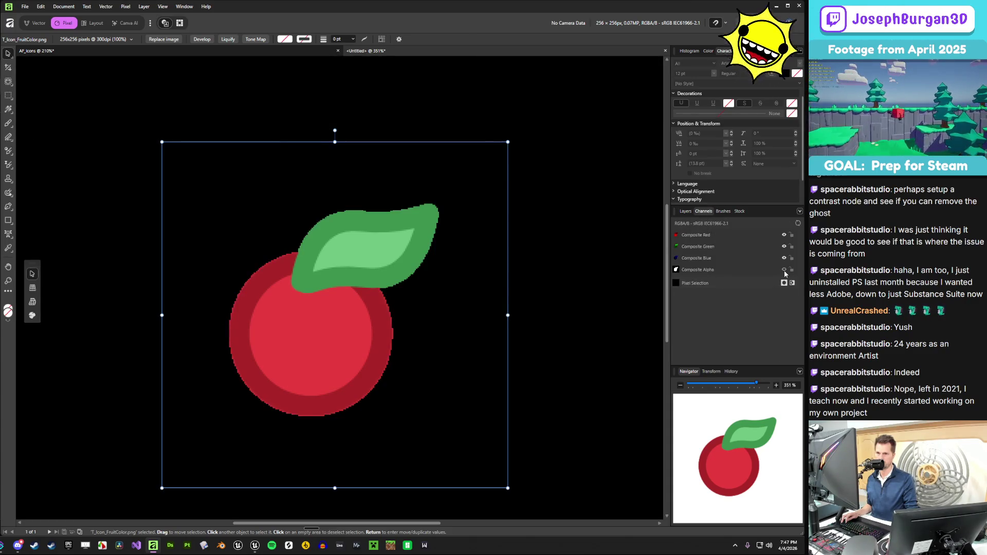
{"action": "left_click", "coordinate": [784, 271]}
{"action": "left_click", "coordinate": [784, 270]}
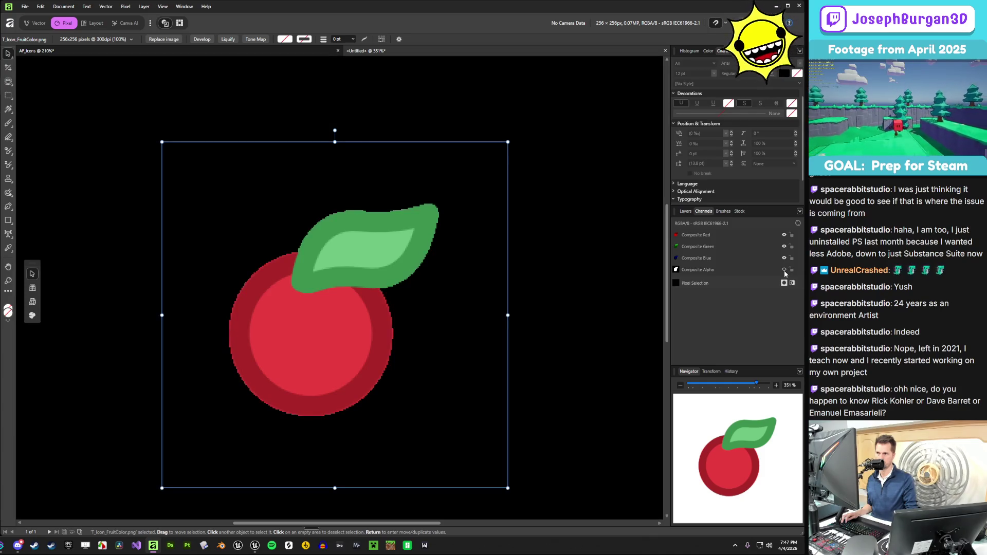
{"action": "left_click", "coordinate": [784, 246]}
{"action": "left_click", "coordinate": [784, 258]}
{"action": "left_click", "coordinate": [784, 269]}
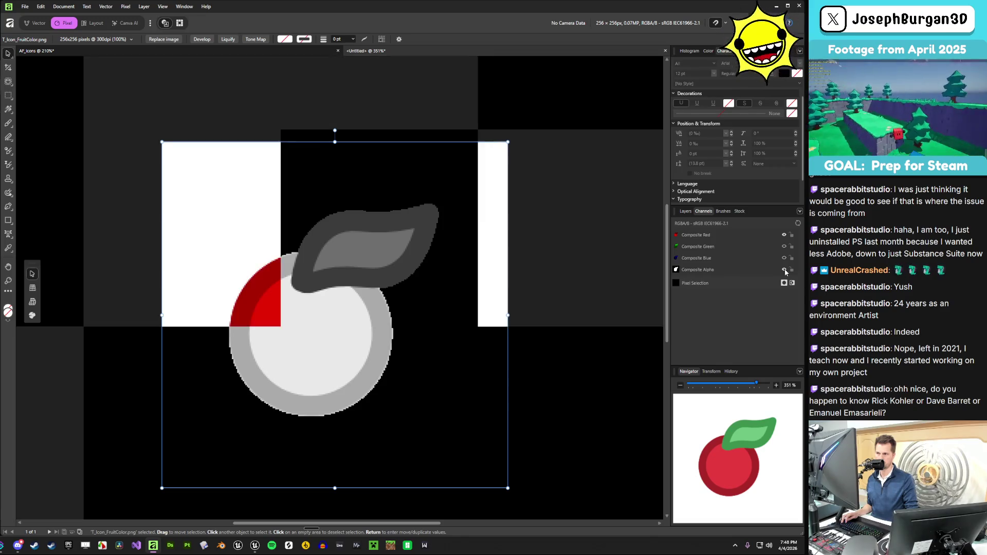
{"action": "left_click", "coordinate": [784, 235]}
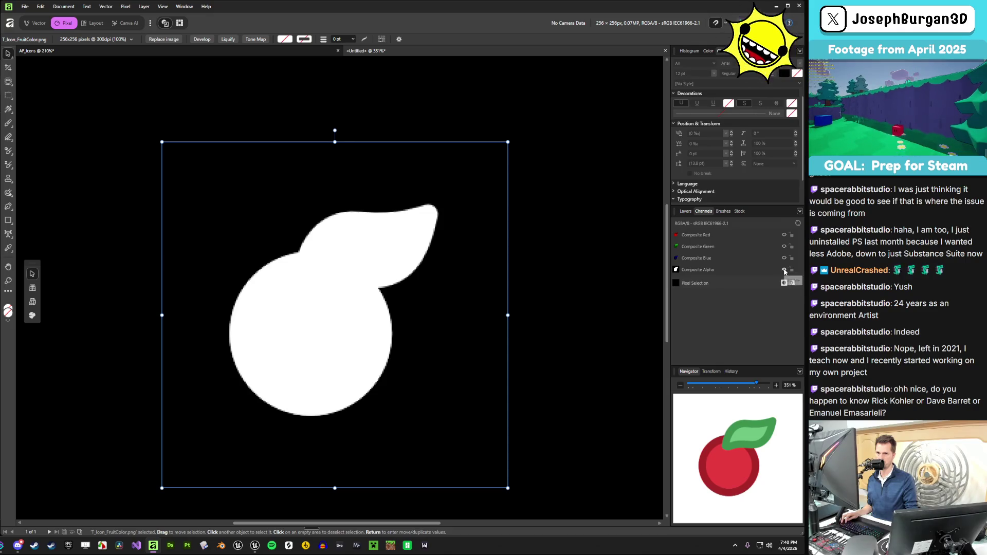
{"action": "left_click", "coordinate": [784, 270]}
{"action": "left_click", "coordinate": [784, 236]}
{"action": "left_click", "coordinate": [785, 247]}
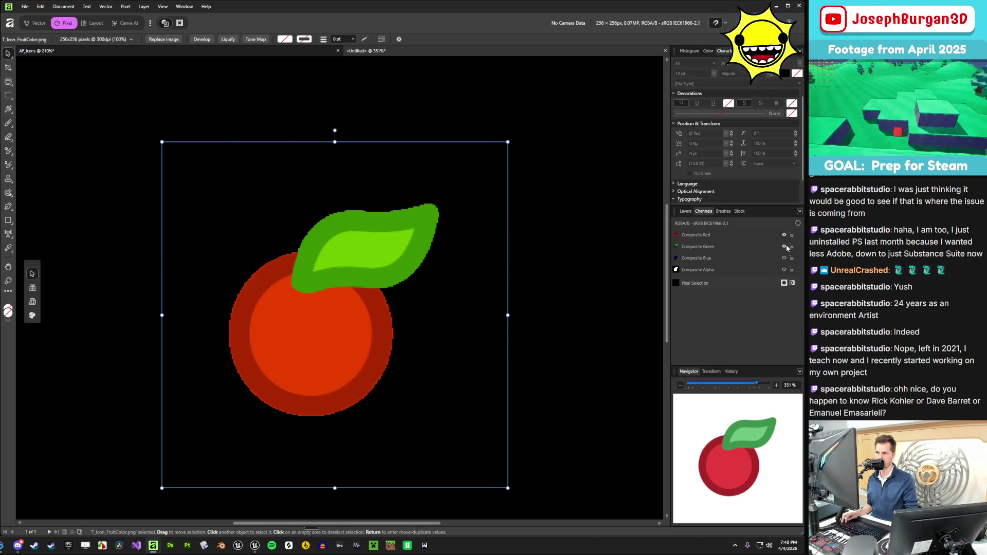
{"action": "left_click", "coordinate": [784, 258]}
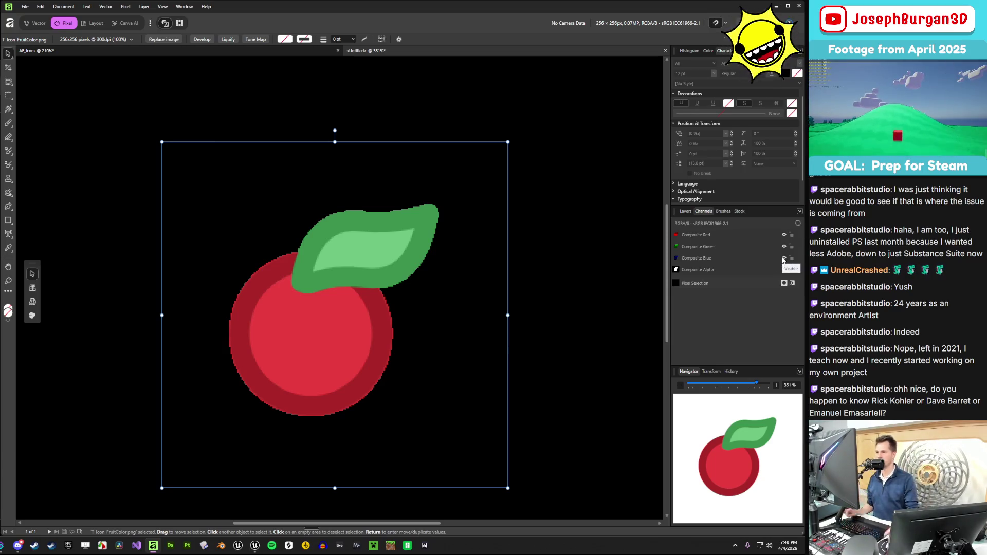
- Zoom in on the fruit's edges, then return to the Layers list
{"action": "scroll", "coordinate": [493, 300], "scroll_direction": "up", "scroll_amount": 5}
{"action": "scroll", "coordinate": [425, 291], "scroll_direction": "up", "scroll_amount": 2}
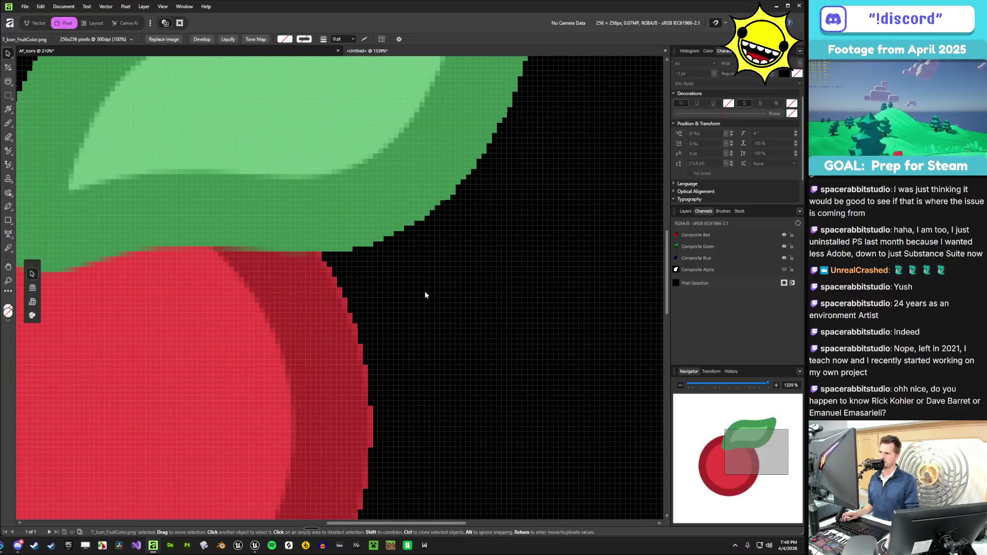
{"action": "scroll", "coordinate": [397, 291], "scroll_direction": "down", "scroll_amount": 2}
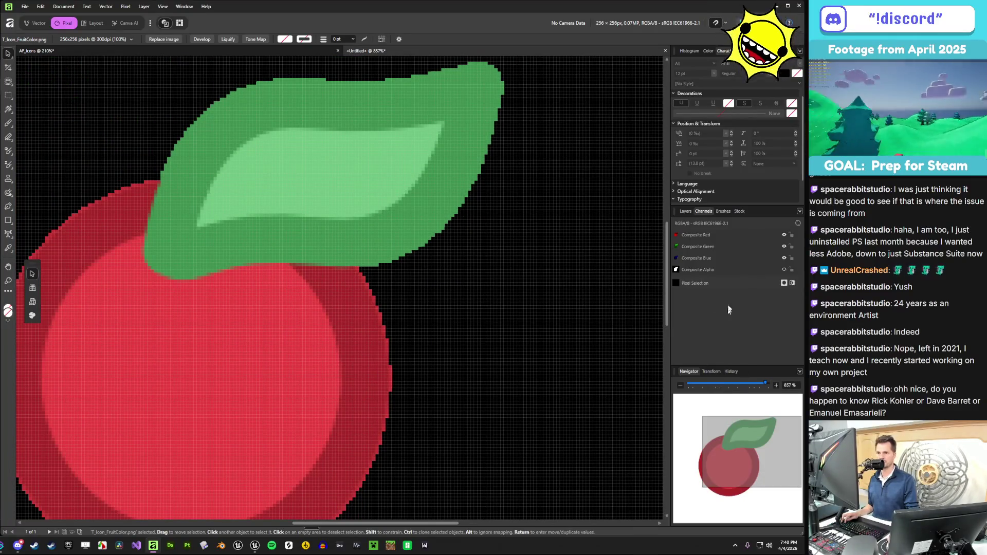
{"action": "scroll", "coordinate": [553, 273], "scroll_direction": "down", "scroll_amount": 3}
{"action": "left_click", "coordinate": [686, 211]}
{"action": "left_click", "coordinate": [719, 248]}
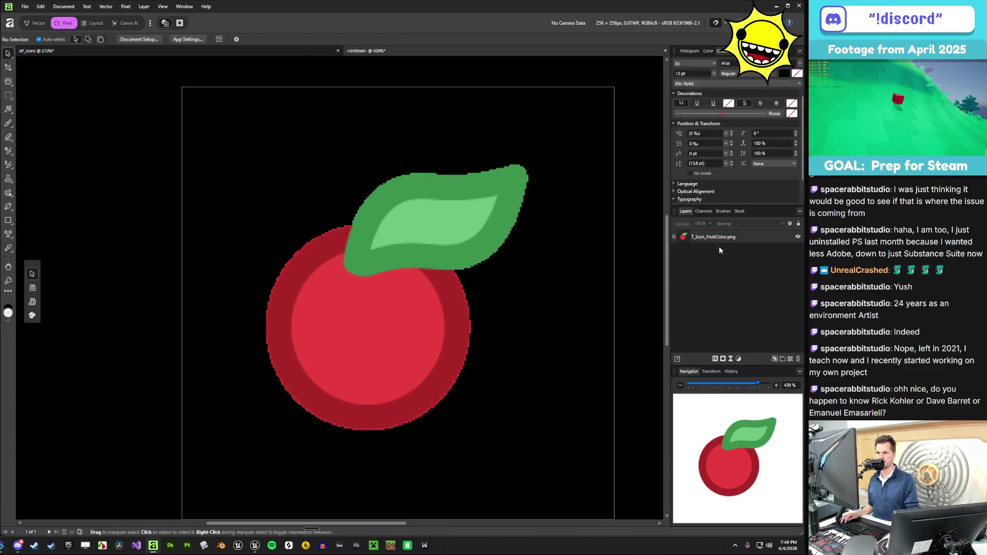
- Add a new empty Pixel layer above the T_Icon_FruitColor.png image layer
{"action": "left_click", "coordinate": [734, 240]}
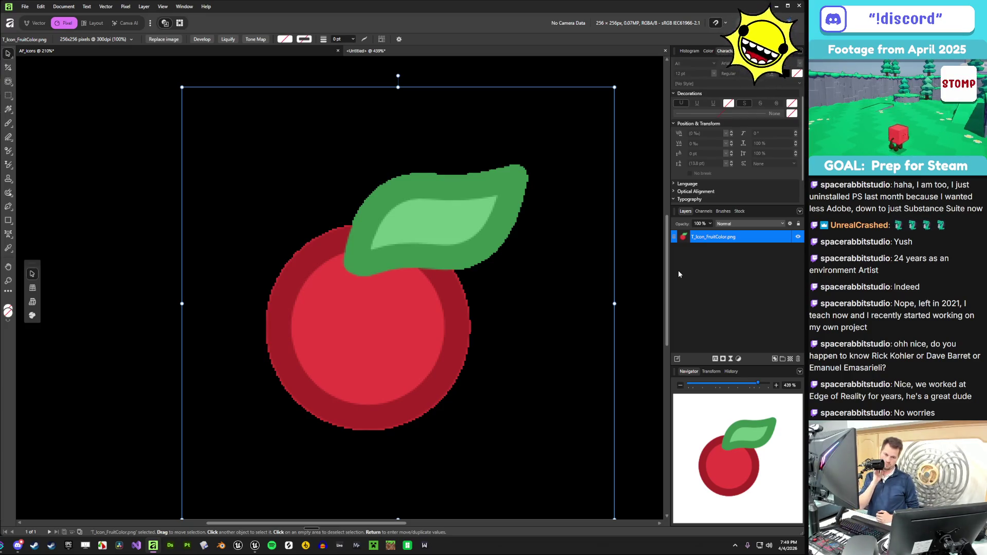
{"action": "left_click", "coordinate": [704, 211]}
{"action": "left_click", "coordinate": [687, 211]}
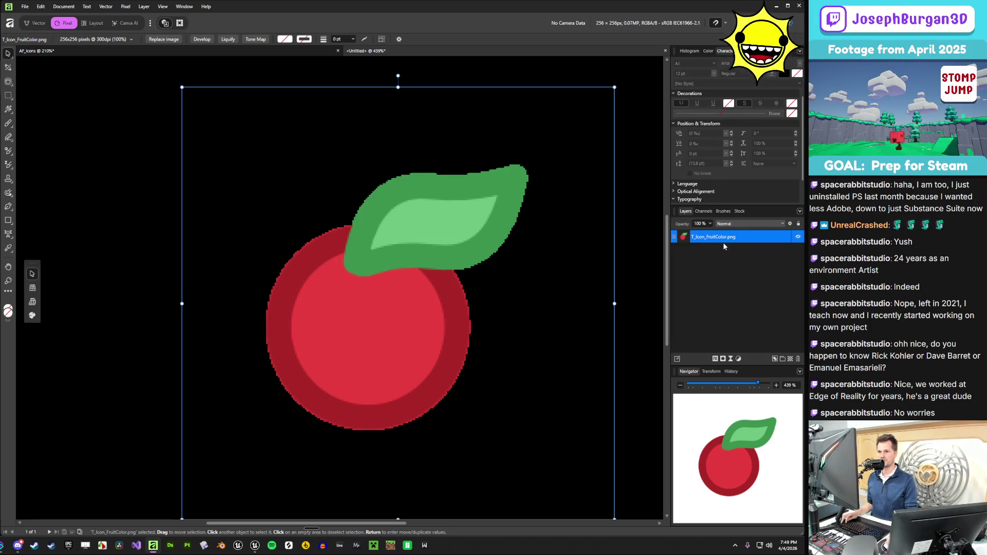
{"action": "left_click", "coordinate": [790, 359]}
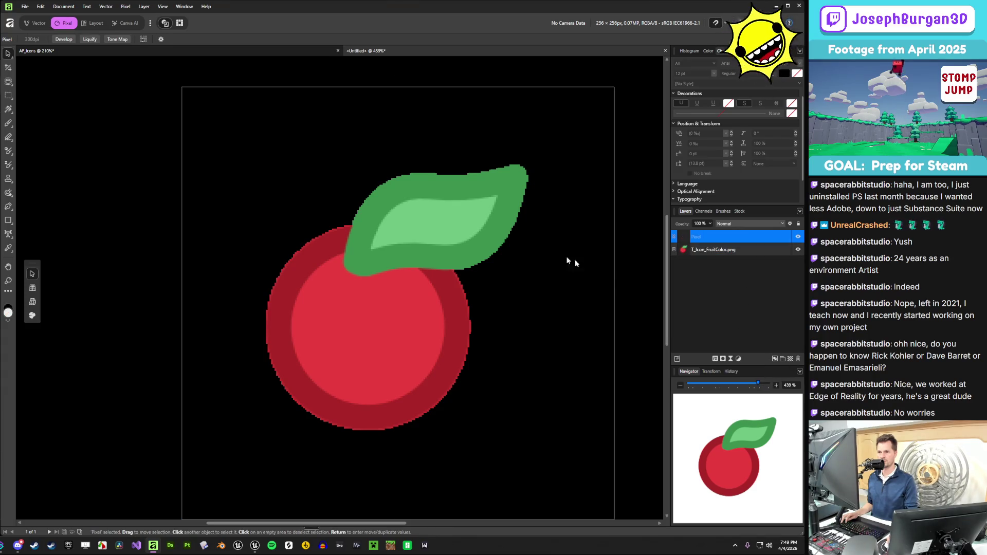
- With the Pixel layer selected, sample the leaf's green with the Color Picker
{"action": "key", "text": "i"}
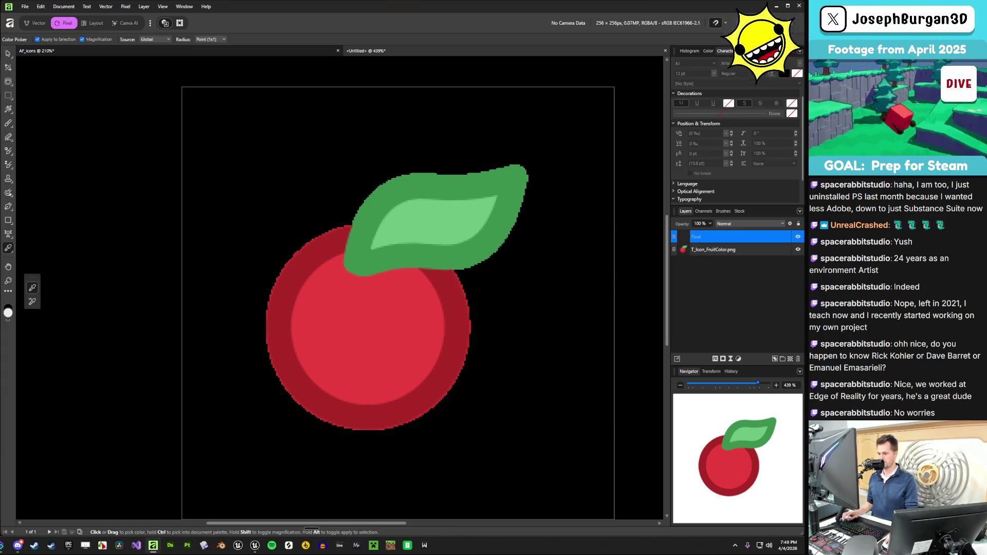
{"action": "key", "text": "v"}
{"action": "left_click", "coordinate": [466, 256]}
{"action": "key", "text": "i"}
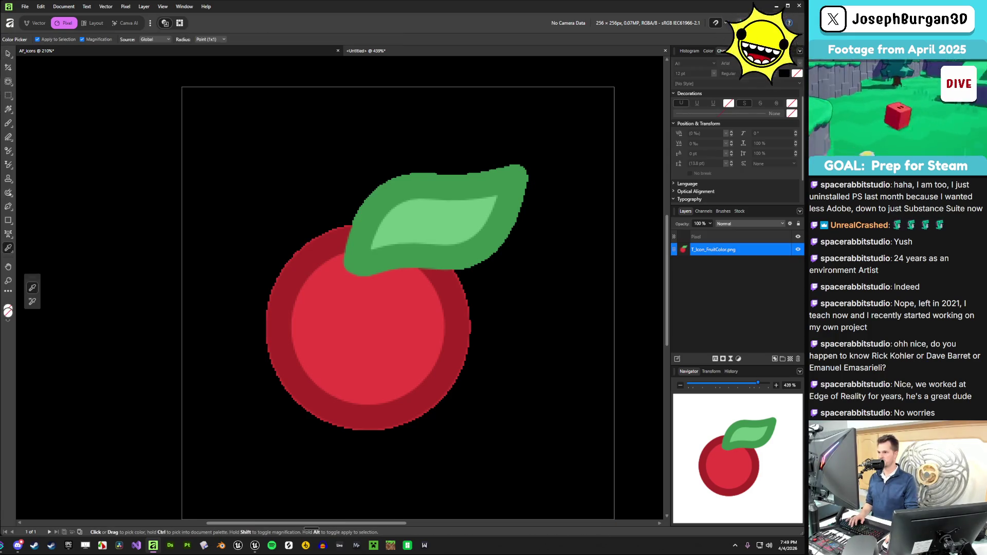
{"action": "left_click", "coordinate": [7, 54]}
{"action": "key", "text": "i"}
{"action": "left_click", "coordinate": [710, 257]}
{"action": "left_click", "coordinate": [712, 237]}
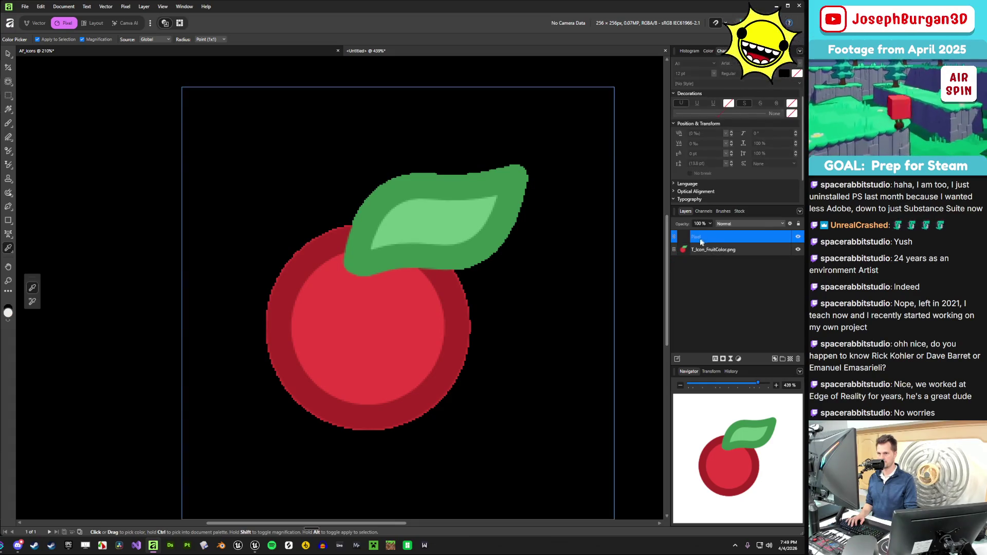
{"action": "key", "text": "v"}
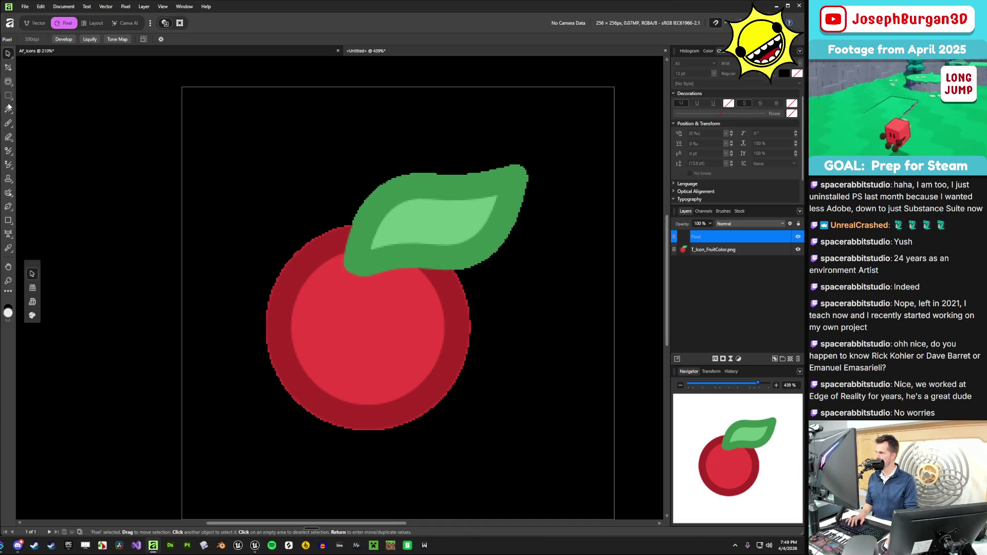
{"action": "left_click", "coordinate": [472, 180]}
{"action": "left_click", "coordinate": [703, 237]}
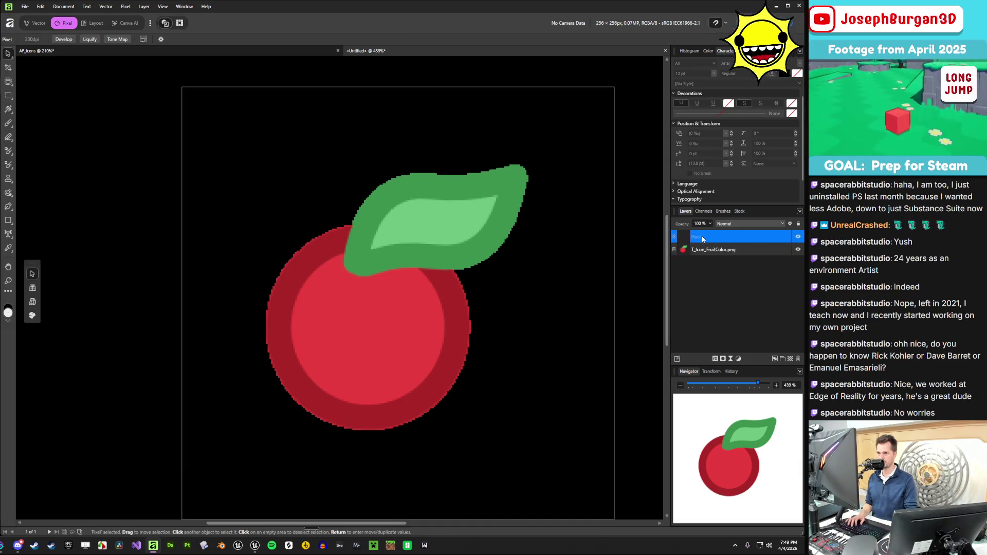
{"action": "key", "text": "i"}
{"action": "left_click", "coordinate": [497, 237]}
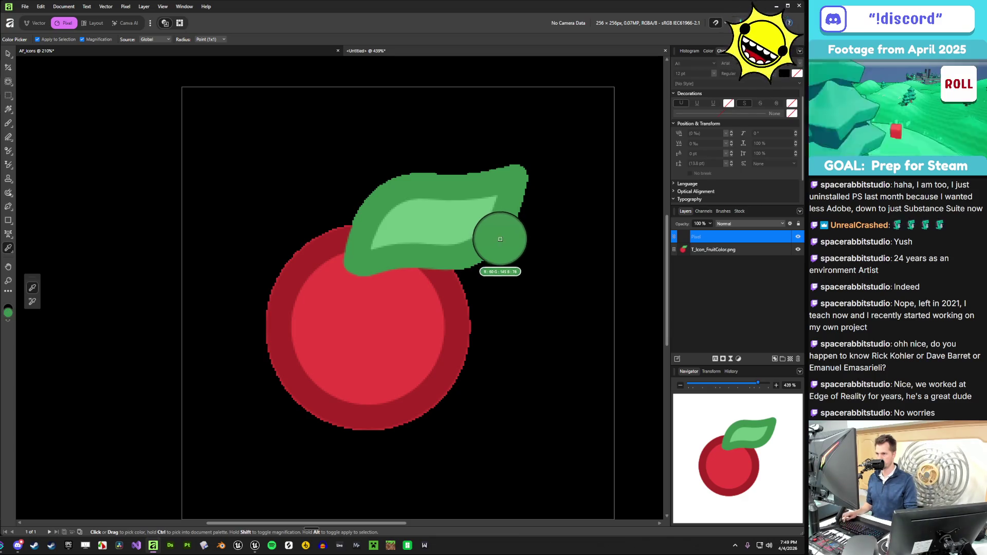
- Try Paint Brush test dabs on the leaf tip while adjusting brush size and hardness
{"action": "key", "text": "b"}
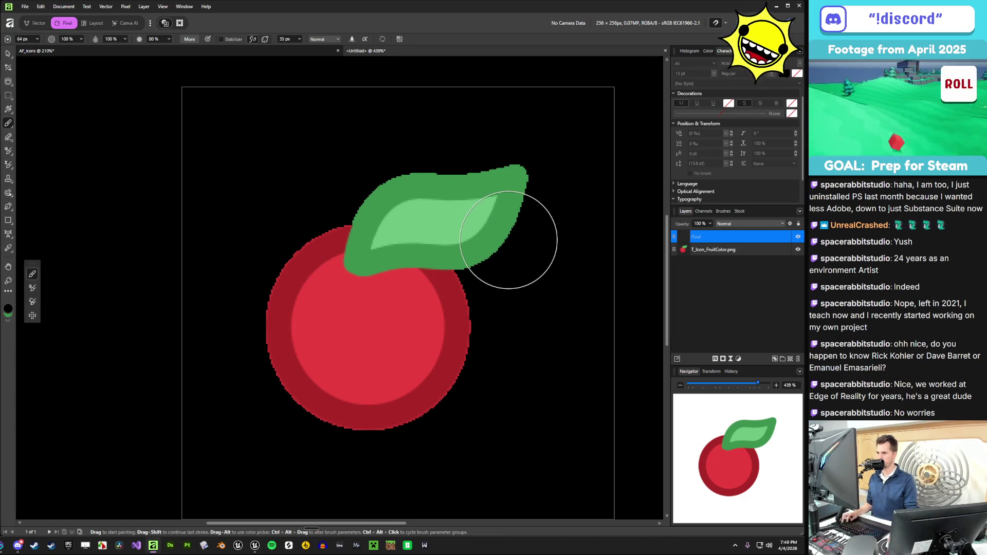
{"action": "left_click", "coordinate": [508, 240]}
{"action": "key", "text": "ctrl+z"}
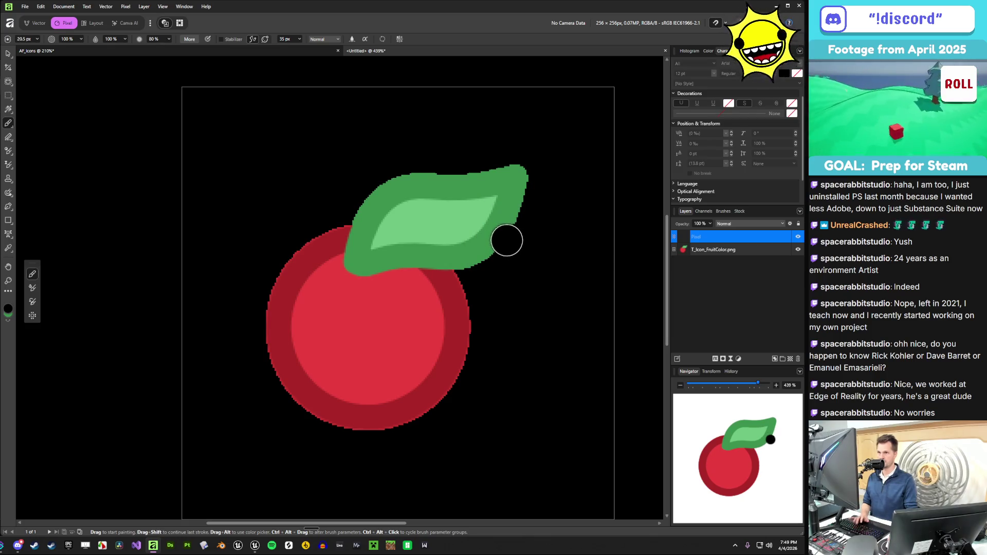
{"action": "left_click", "coordinate": [506, 241]}
{"action": "key", "text": "ctrl+z"}
{"action": "key", "text": "bracketright"}
{"action": "left_click", "coordinate": [506, 240]}
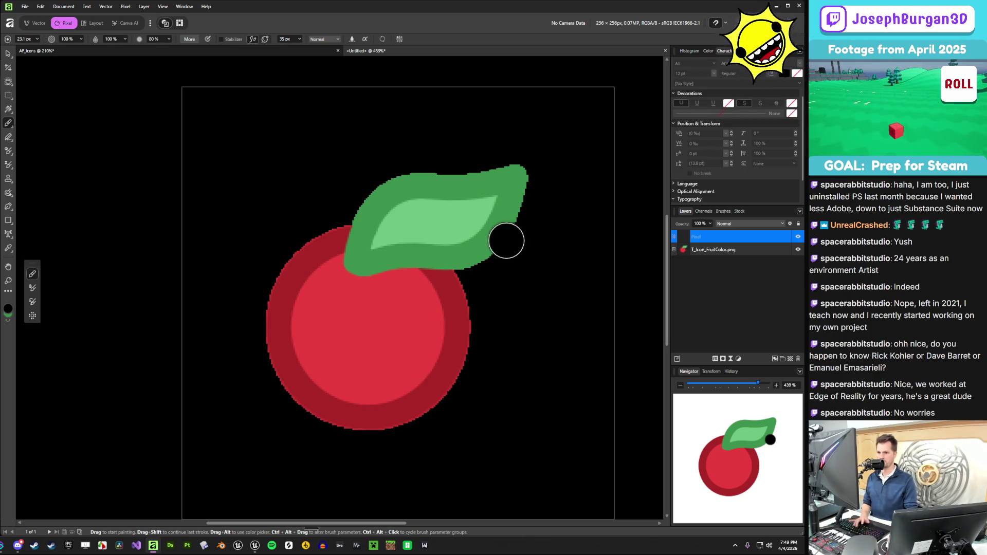
{"action": "key", "text": "ctrl+z"}
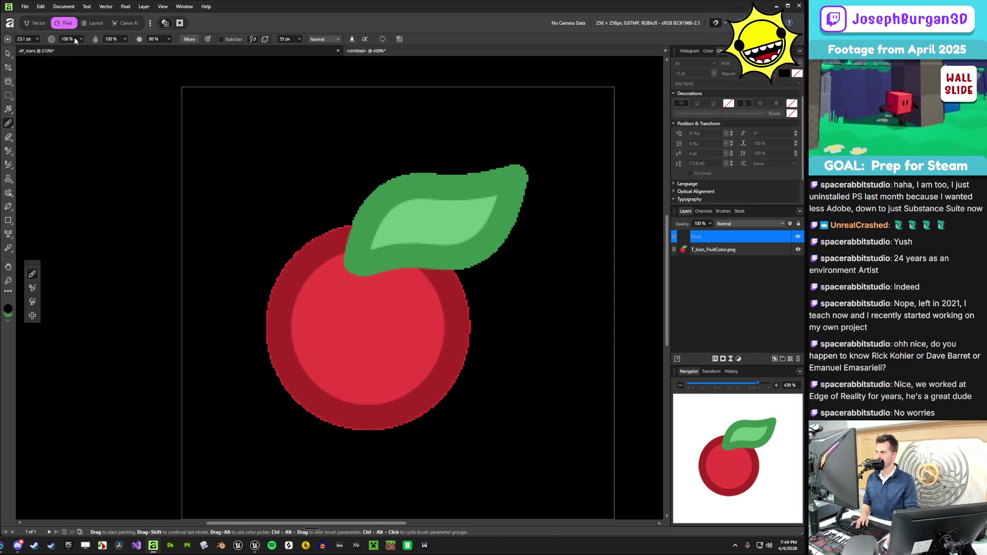
{"action": "left_click", "coordinate": [169, 40]}
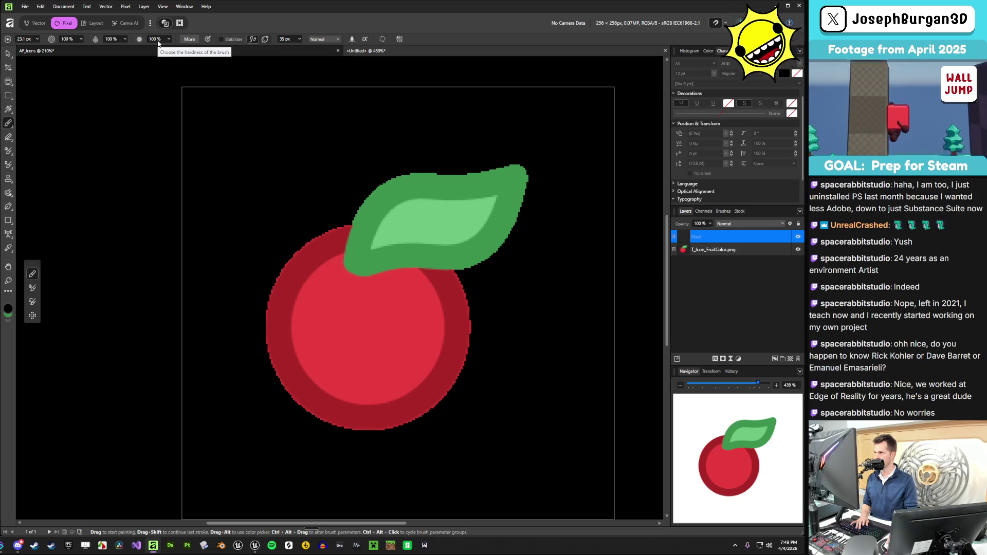
- Test strokes and dots near the leaf, swapping the paint colour to leaf green
{"action": "left_click_drag", "start_coordinate": [532, 208], "coordinate": [527, 255]}
{"action": "key", "text": "ctrl+z"}
{"action": "left_click", "coordinate": [500, 235]}
{"action": "key", "text": "x"}
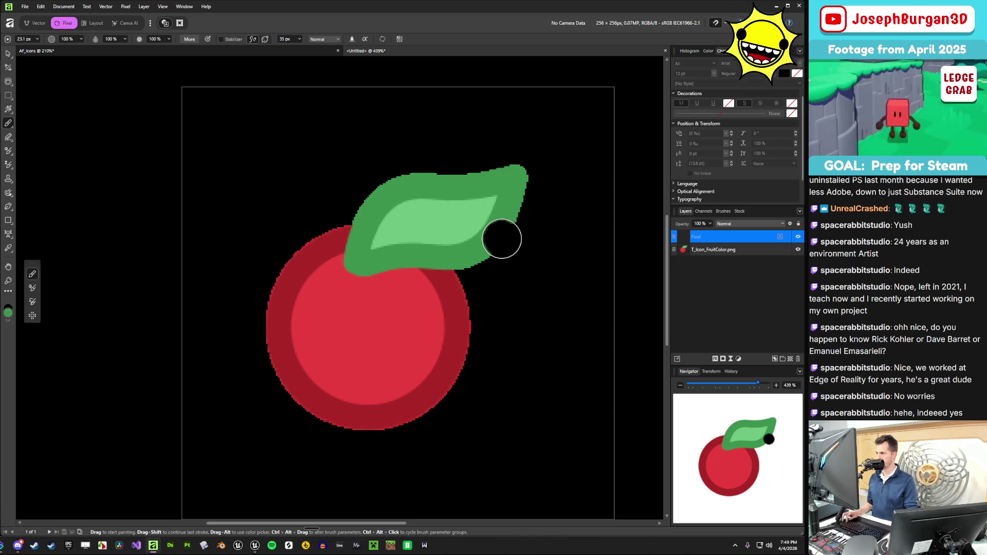
{"action": "left_click", "coordinate": [501, 239]}
{"action": "key", "text": "ctrl+z"}
{"action": "key", "text": "ctrl+z"}
{"action": "left_click", "coordinate": [524, 269]}
{"action": "key", "text": "ctrl+z"}
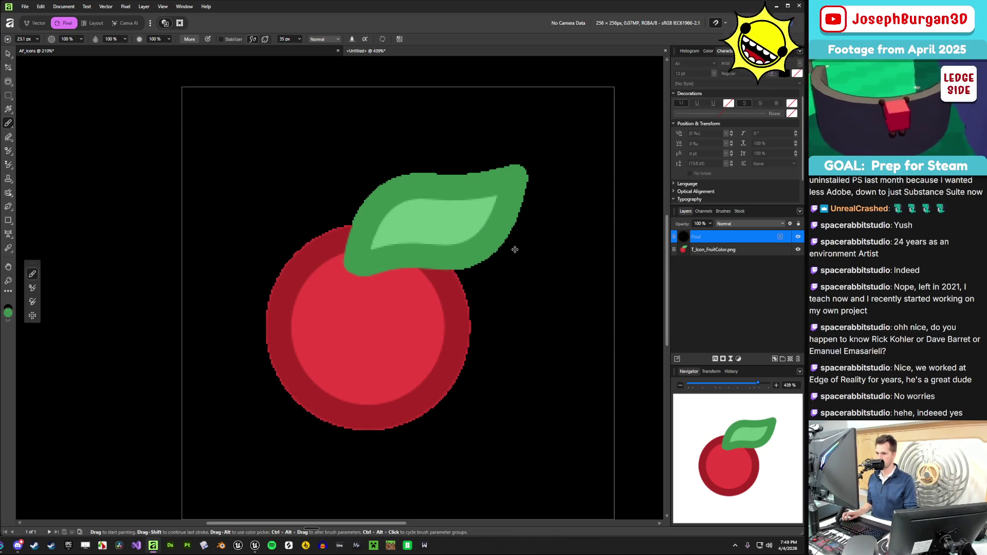
{"action": "scroll", "coordinate": [514, 249], "scroll_direction": "up", "scroll_amount": 2}
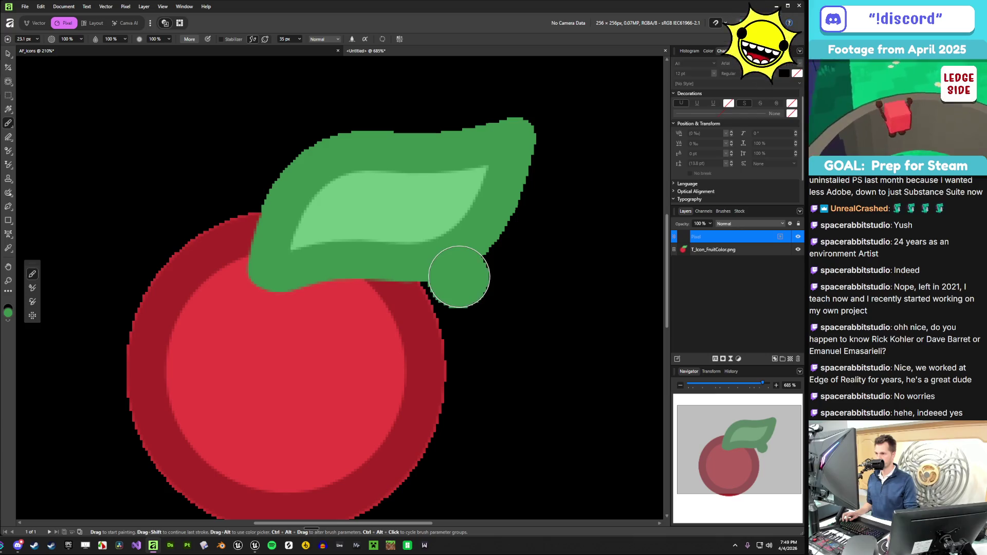
{"action": "key", "text": "ctrl+z"}
- Paint a green dab just below the cherry's lower-right edge, undoing stray dots
{"action": "mouse_move", "coordinate": [465, 277]}
{"action": "left_mouse_down"}
{"action": "mouse_move", "coordinate": [507, 255]}
{"action": "mouse_move", "coordinate": [546, 146]}
{"action": "mouse_move", "coordinate": [535, 106]}
{"action": "mouse_move", "coordinate": [392, 115]}
{"action": "mouse_move", "coordinate": [295, 134]}
{"action": "mouse_move", "coordinate": [264, 172]}
{"action": "left_mouse_up"}
{"action": "left_click", "coordinate": [441, 331]}
{"action": "scroll", "coordinate": [412, 430], "scroll_direction": "down", "scroll_amount": 2}
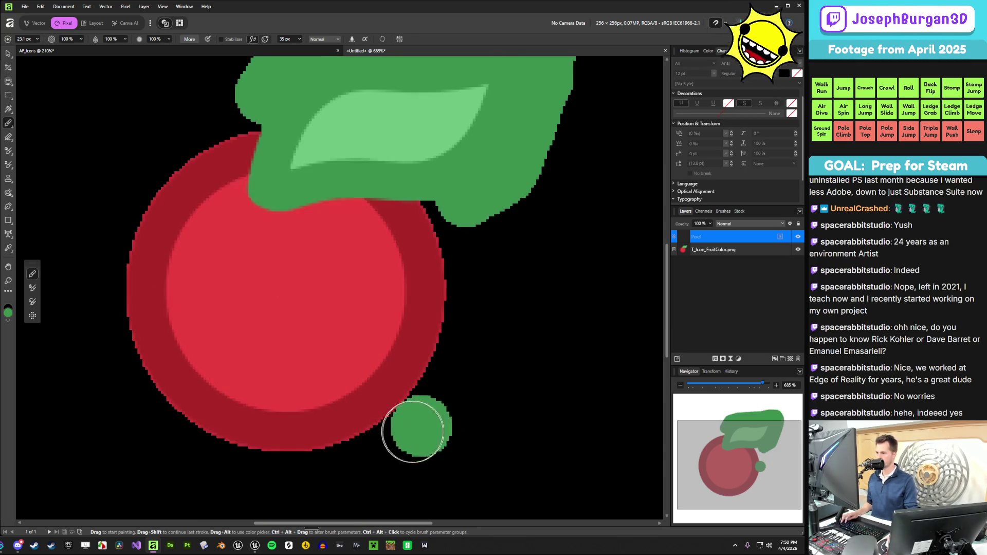
{"action": "scroll", "coordinate": [412, 431], "scroll_direction": "up", "scroll_amount": 4}
{"action": "scroll", "coordinate": [323, 441], "scroll_direction": "down", "scroll_amount": 2}
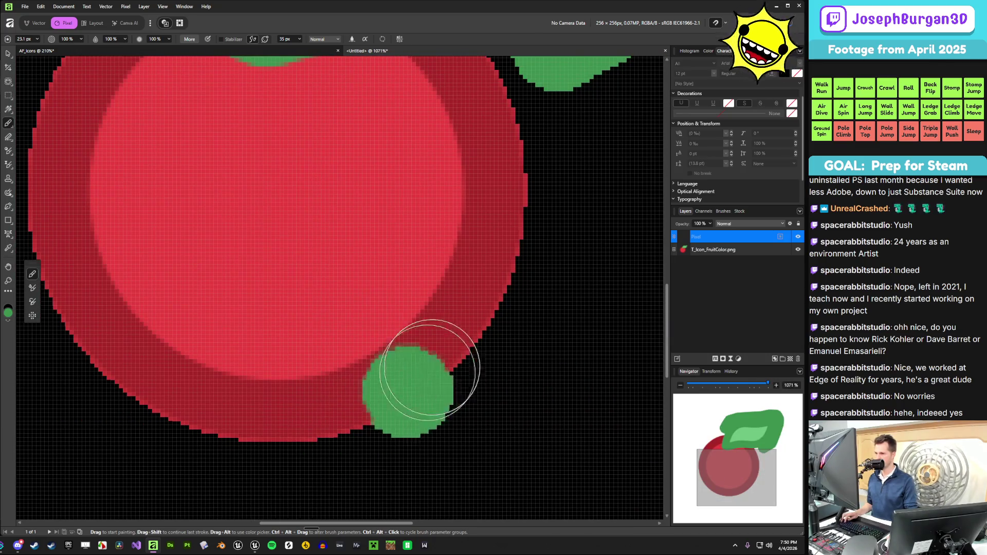
{"action": "key", "text": "ctrl+z"}
{"action": "scroll", "coordinate": [428, 388], "scroll_direction": "down", "scroll_amount": 5}
{"action": "scroll", "coordinate": [428, 388], "scroll_direction": "up", "scroll_amount": 3}
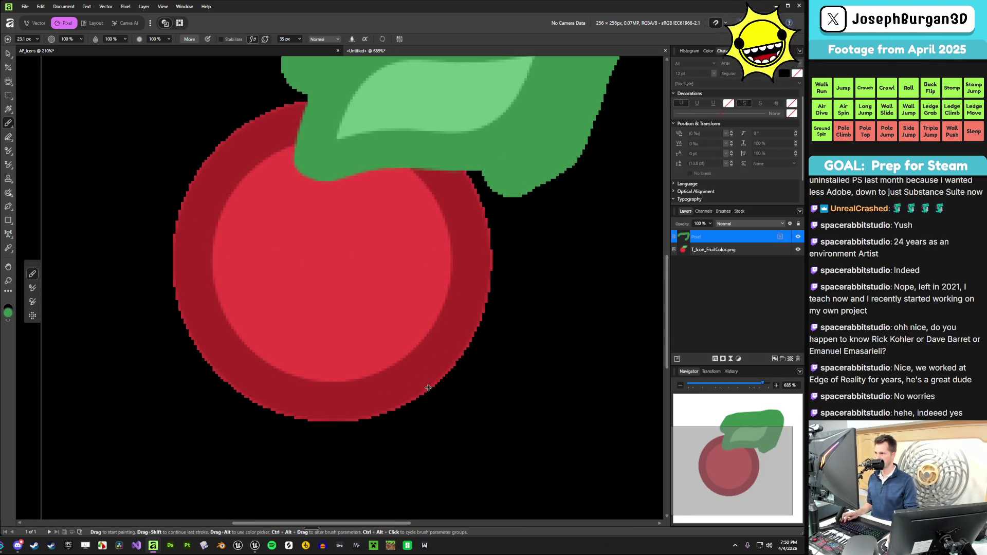
{"action": "scroll", "coordinate": [428, 388], "scroll_direction": "up", "scroll_amount": 2}
{"action": "scroll", "coordinate": [428, 387], "scroll_direction": "down", "scroll_amount": 2}
{"action": "left_click", "coordinate": [441, 438]}
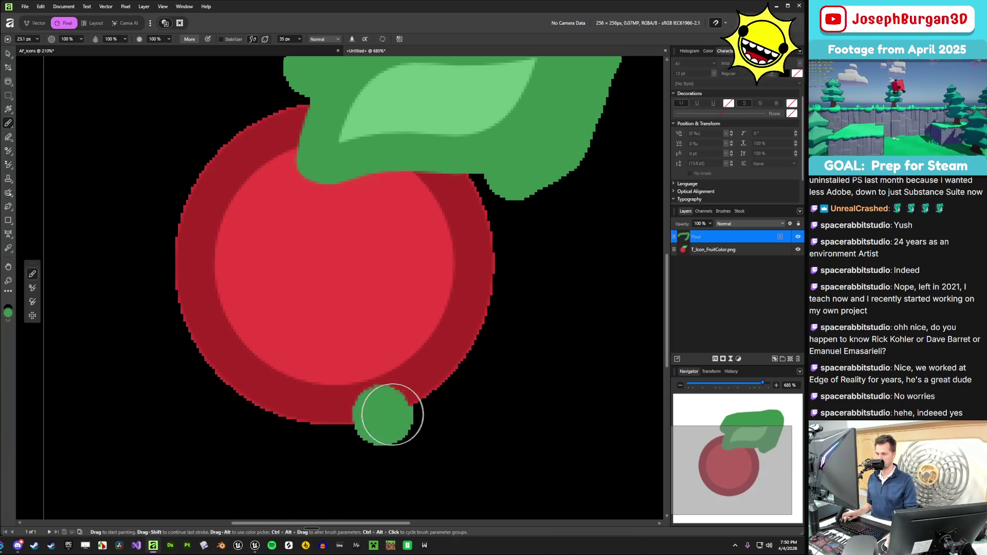
{"action": "key", "text": "i"}
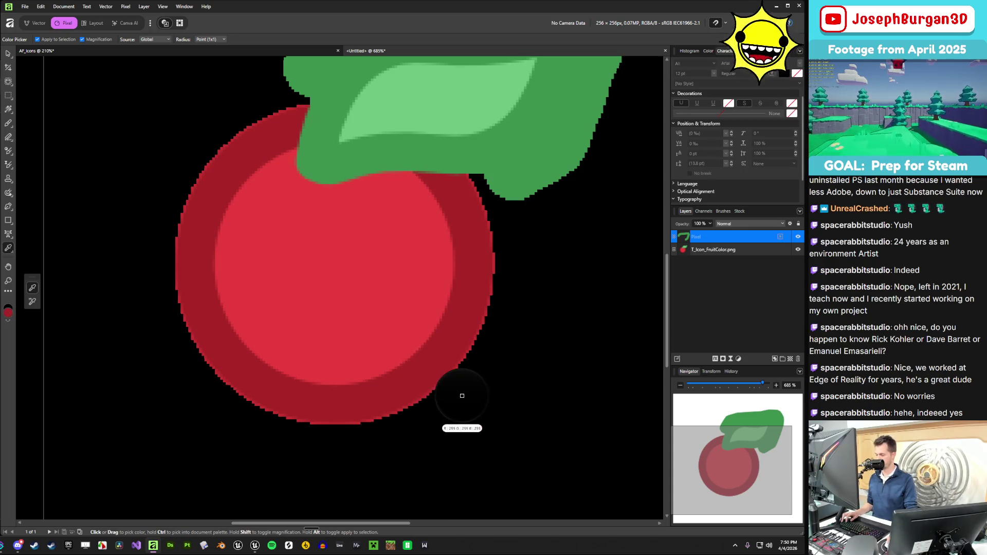
- Paint dark red around the cherry's outline and shrink the brush for finer edge work
{"action": "key", "text": "b"}
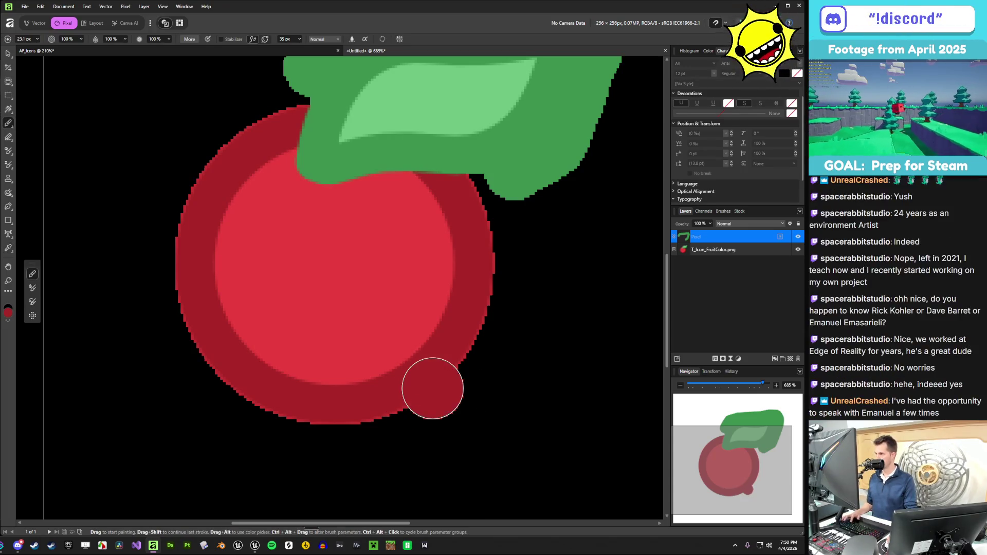
{"action": "mouse_move", "coordinate": [501, 241]}
{"action": "left_mouse_down"}
{"action": "mouse_move", "coordinate": [507, 269]}
{"action": "mouse_move", "coordinate": [493, 324]}
{"action": "mouse_move", "coordinate": [467, 375]}
{"action": "mouse_move", "coordinate": [408, 412]}
{"action": "mouse_move", "coordinate": [326, 430]}
{"action": "mouse_move", "coordinate": [249, 415]}
{"action": "mouse_move", "coordinate": [186, 362]}
{"action": "mouse_move", "coordinate": [170, 291]}
{"action": "mouse_move", "coordinate": [192, 170]}
{"action": "mouse_move", "coordinate": [230, 127]}
{"action": "left_mouse_up"}
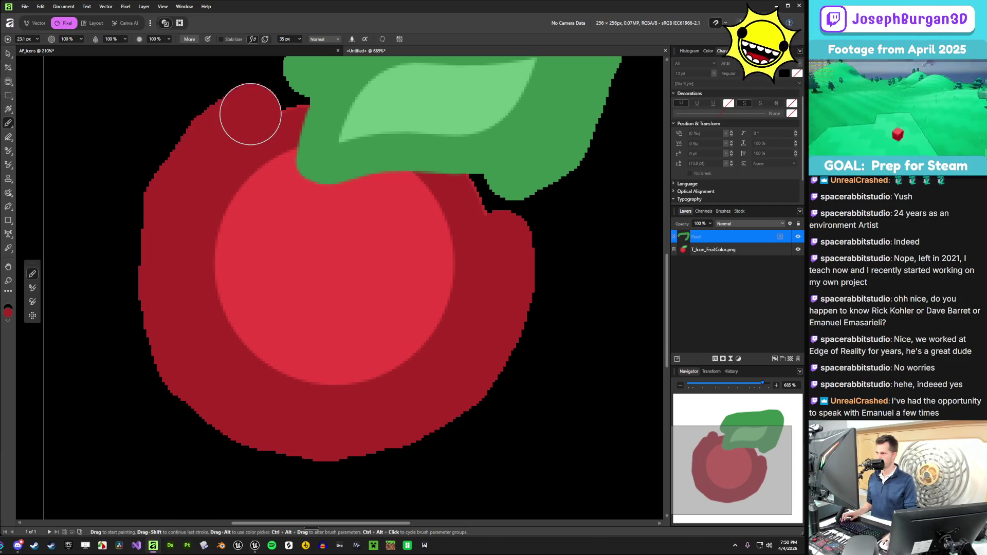
{"action": "scroll", "coordinate": [248, 110], "scroll_direction": "up", "scroll_amount": 5}
{"action": "scroll", "coordinate": [363, 260], "scroll_direction": "up", "scroll_amount": 1}
{"action": "mouse_move", "coordinate": [363, 261]}
{"action": "left_mouse_down"}
{"action": "mouse_move", "coordinate": [393, 260]}
{"action": "mouse_move", "coordinate": [350, 234]}
{"action": "left_mouse_up"}
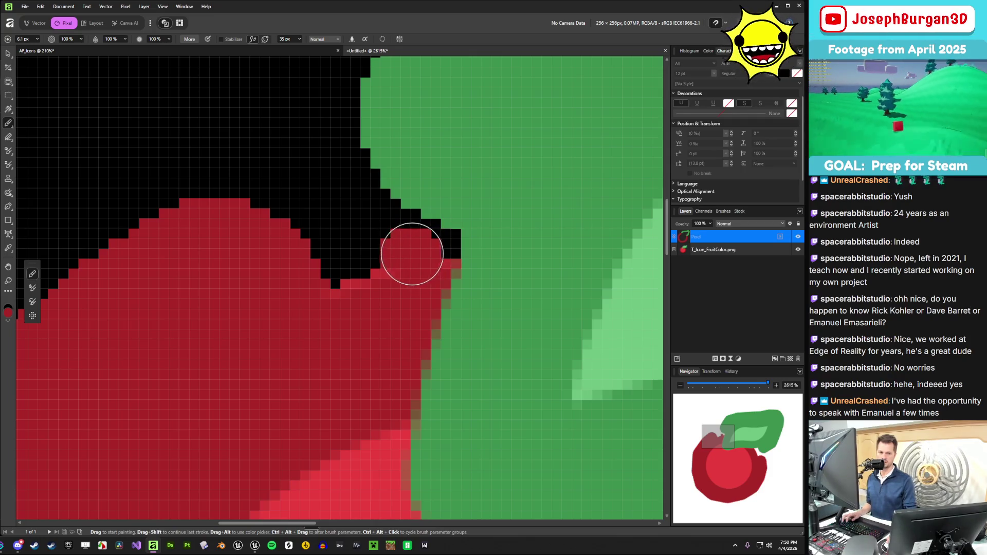
- Paint red over the black pixels at the leaf–cherry junction, shrinking the brush to single pixels
{"action": "mouse_move", "coordinate": [424, 251]}
{"action": "left_mouse_down"}
{"action": "mouse_move", "coordinate": [357, 212]}
{"action": "mouse_move", "coordinate": [288, 266]}
{"action": "mouse_move", "coordinate": [379, 258]}
{"action": "mouse_move", "coordinate": [266, 205]}
{"action": "mouse_move", "coordinate": [345, 198]}
{"action": "mouse_move", "coordinate": [207, 227]}
{"action": "mouse_move", "coordinate": [346, 185]}
{"action": "left_mouse_up"}
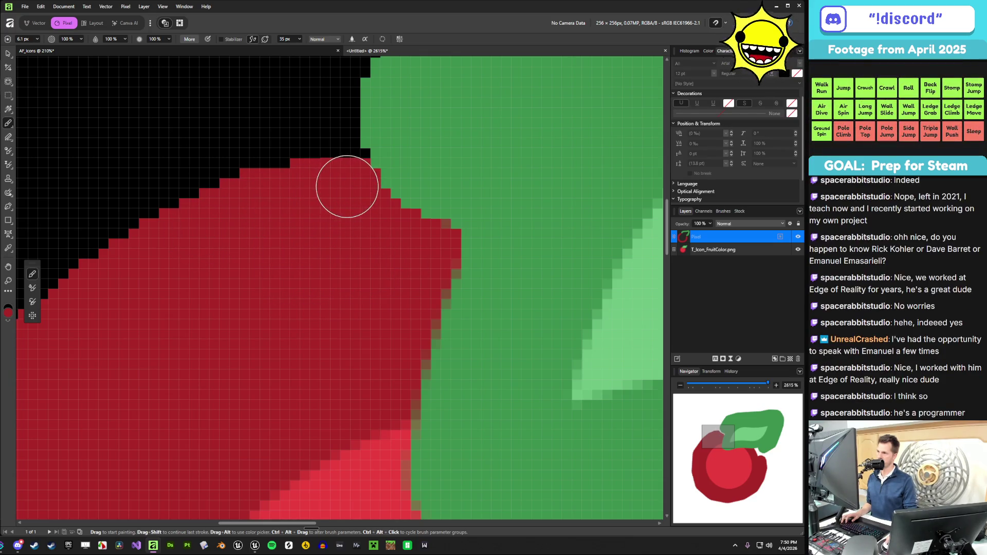
{"action": "scroll", "coordinate": [278, 223], "scroll_direction": "down", "scroll_amount": 5}
{"action": "scroll", "coordinate": [280, 326], "scroll_direction": "up", "scroll_amount": 5}
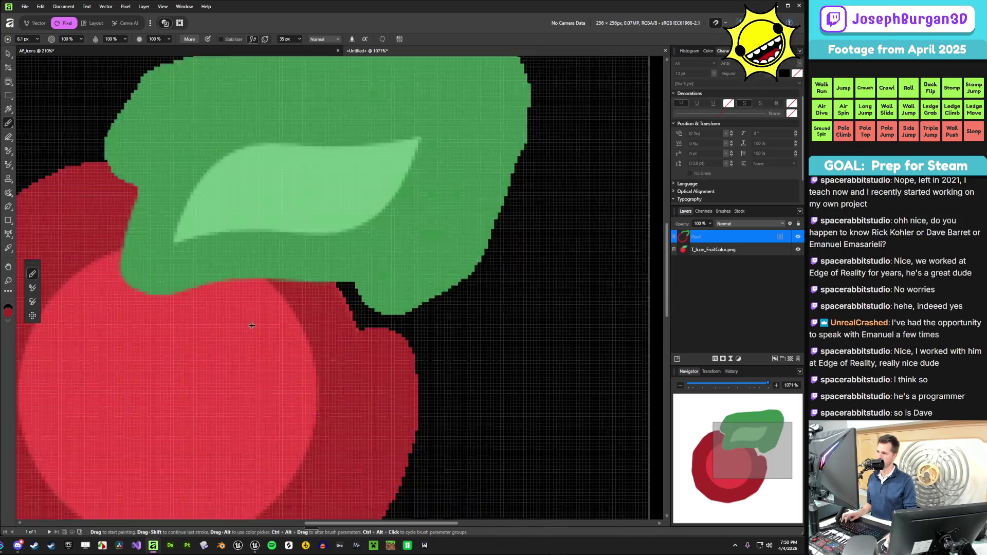
{"action": "mouse_move", "coordinate": [336, 270]}
{"action": "left_mouse_down"}
{"action": "mouse_move", "coordinate": [330, 277]}
{"action": "mouse_move", "coordinate": [326, 269]}
{"action": "mouse_move", "coordinate": [345, 278]}
{"action": "mouse_move", "coordinate": [341, 269]}
{"action": "mouse_move", "coordinate": [353, 269]}
{"action": "mouse_move", "coordinate": [346, 275]}
{"action": "mouse_move", "coordinate": [396, 351]}
{"action": "mouse_move", "coordinate": [363, 345]}
{"action": "left_mouse_up"}
{"action": "scroll", "coordinate": [375, 311], "scroll_direction": "up", "scroll_amount": 1}
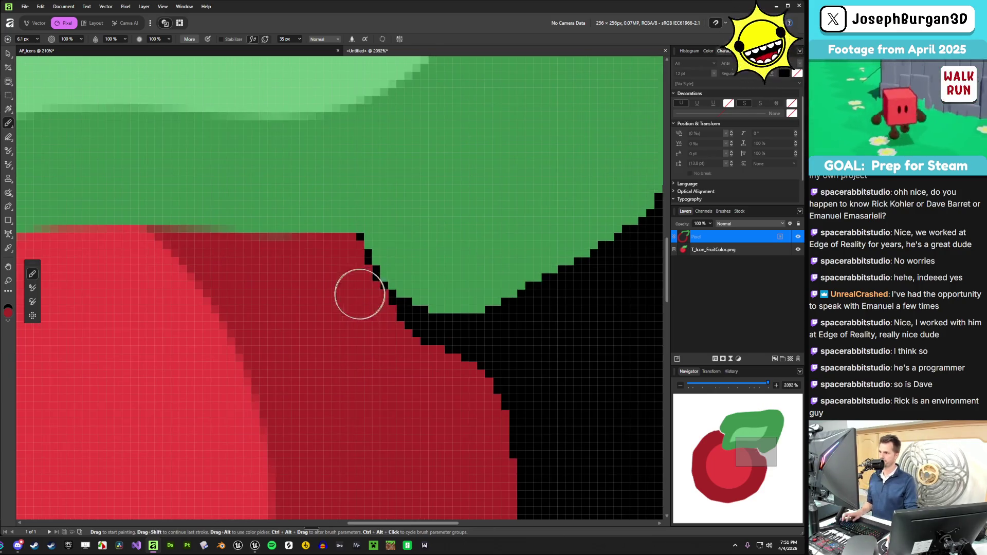
{"action": "left_click_drag", "start_coordinate": [344, 264], "coordinate": [385, 327]}
{"action": "mouse_move", "coordinate": [319, 227]}
{"action": "left_mouse_down"}
{"action": "mouse_move", "coordinate": [345, 248]}
{"action": "mouse_move", "coordinate": [364, 234]}
{"action": "left_mouse_up"}
{"action": "key", "text": "bracketleft"}
{"action": "key", "text": "bracketleft"}
{"action": "key", "text": "bracketleft"}
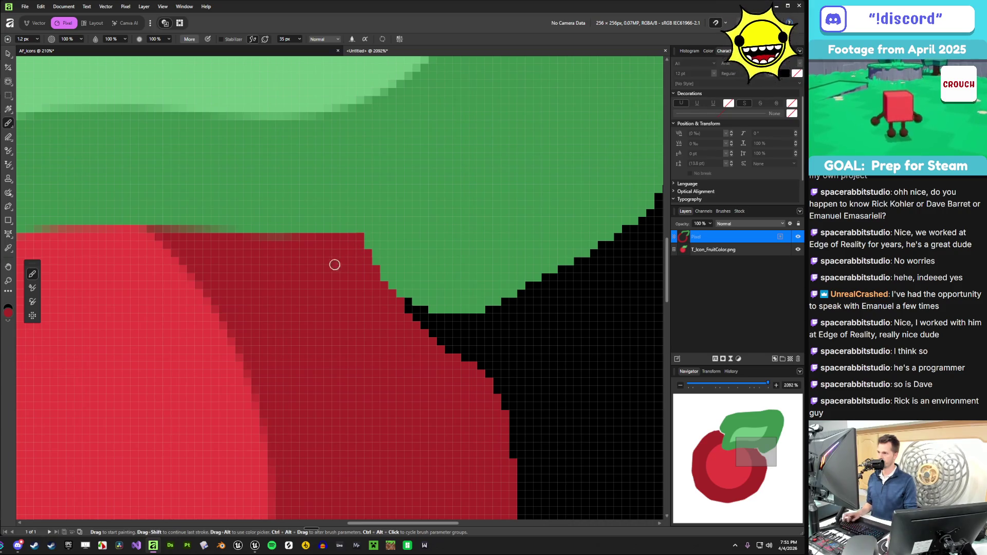
{"action": "scroll", "coordinate": [326, 282], "scroll_direction": "down", "scroll_amount": 10}
{"action": "scroll", "coordinate": [397, 304], "scroll_direction": "up", "scroll_amount": 6}
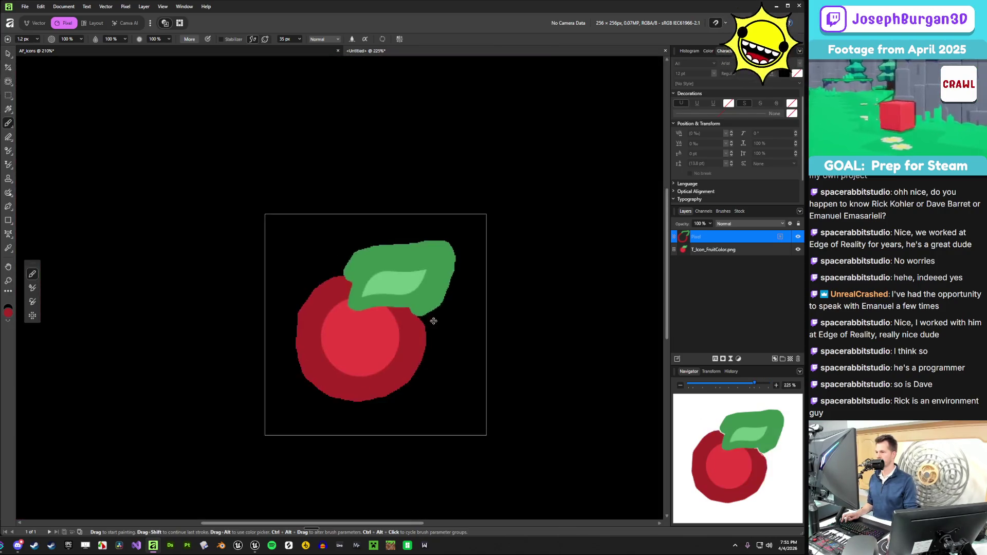
- Show the cherry's Composite Alpha channel alone in the Channels panel, briefly previewing Composite Red
{"action": "scroll", "coordinate": [427, 285], "scroll_direction": "down", "scroll_amount": 5}
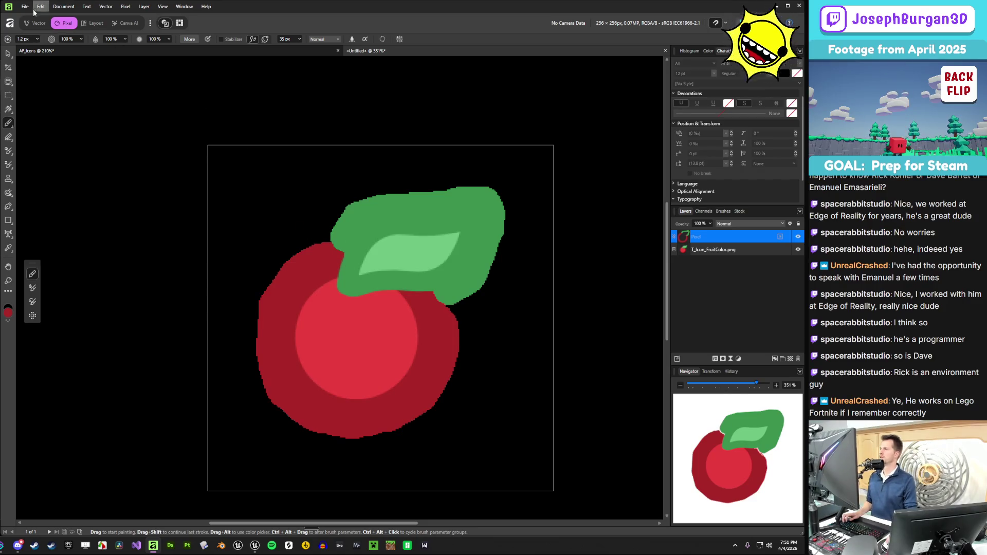
{"action": "key", "text": "alt+f"}
{"action": "left_click", "coordinate": [722, 261]}
{"action": "left_click", "coordinate": [703, 212]}
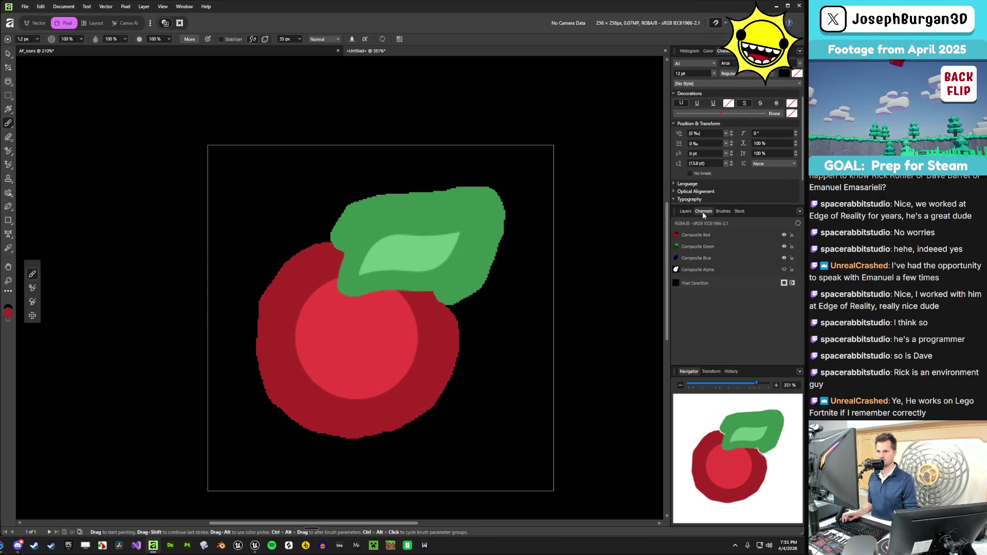
{"action": "left_click", "coordinate": [714, 270], "text": "alt"}
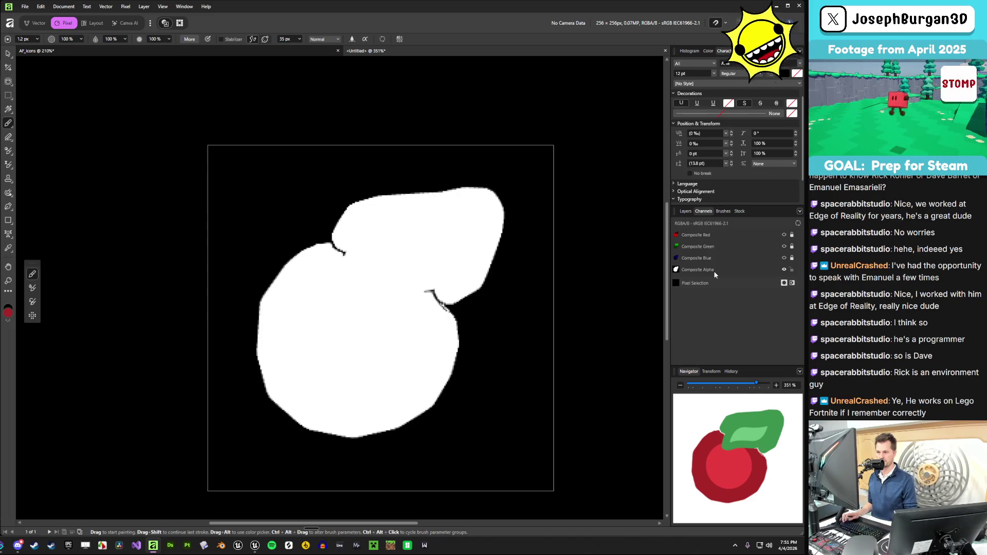
{"action": "scroll", "coordinate": [441, 303], "scroll_direction": "up", "scroll_amount": 5}
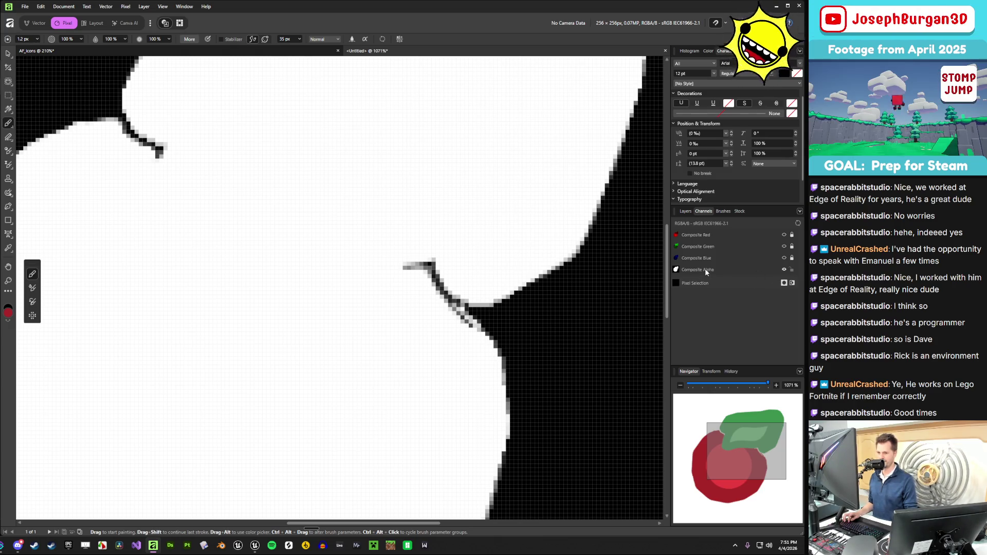
{"action": "scroll", "coordinate": [586, 318], "scroll_direction": "down", "scroll_amount": 5}
{"action": "scroll", "coordinate": [586, 318], "scroll_direction": "up", "scroll_amount": 3}
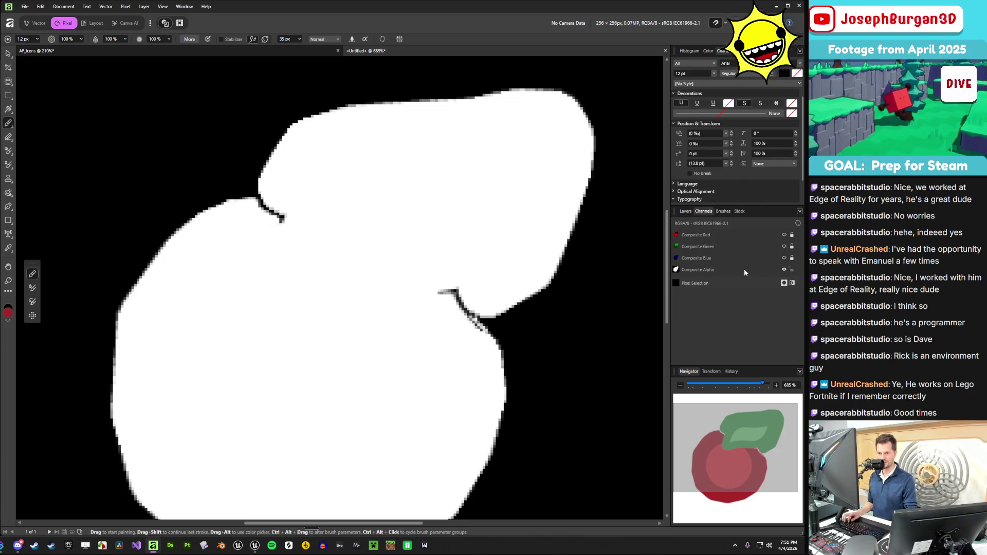
{"action": "scroll", "coordinate": [599, 274], "scroll_direction": "down", "scroll_amount": 2}
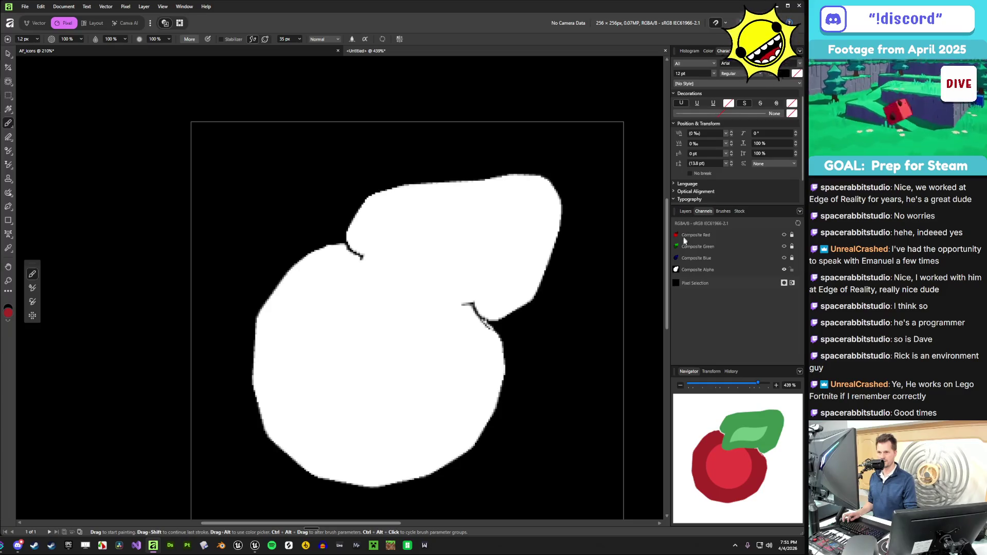
{"action": "left_click", "coordinate": [694, 269], "text": "alt"}
{"action": "left_click", "coordinate": [696, 271], "text": "alt"}
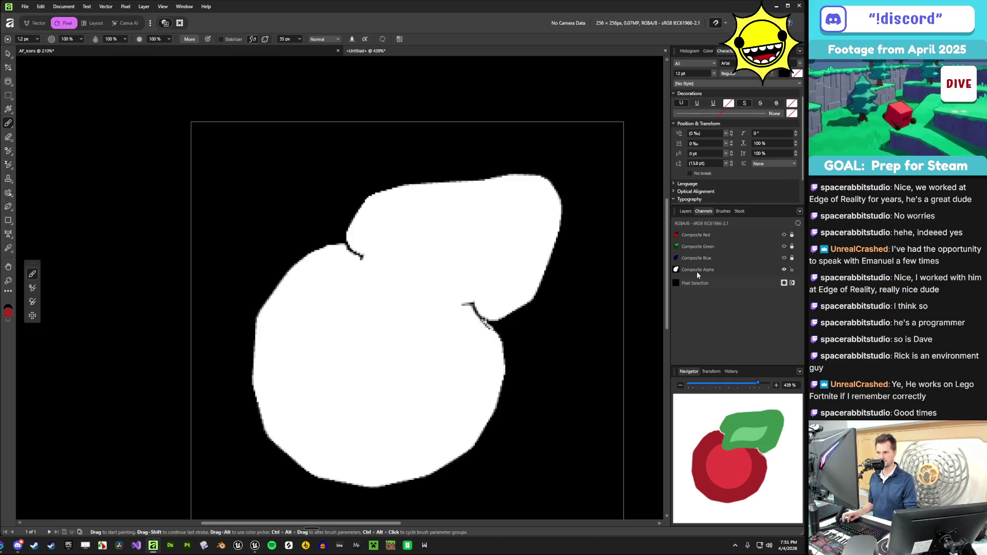
{"action": "key", "text": "alt+Tab"}
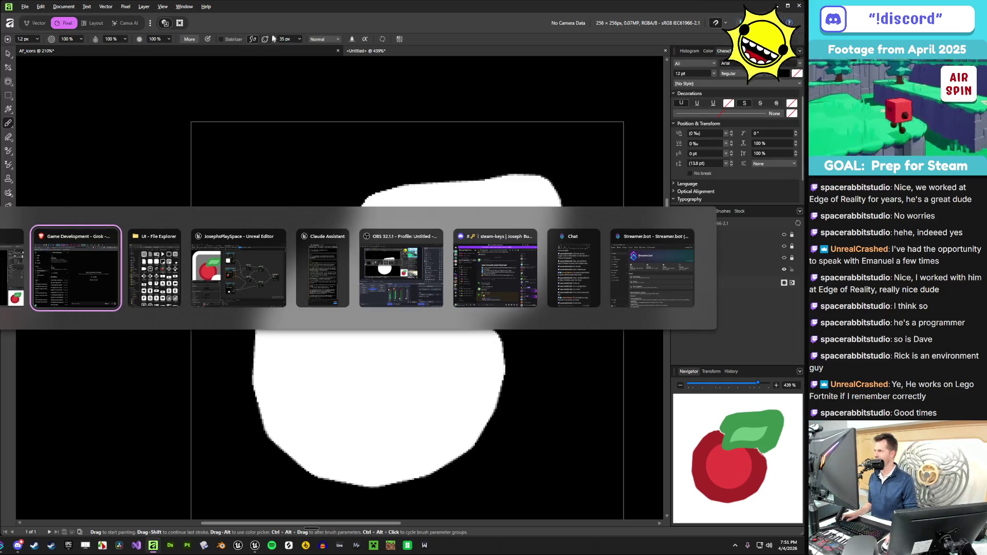
- In the AF_Icons document, make the Fruit layer visible and enter Pixel persona
{"action": "left_click", "coordinate": [255, 51]}
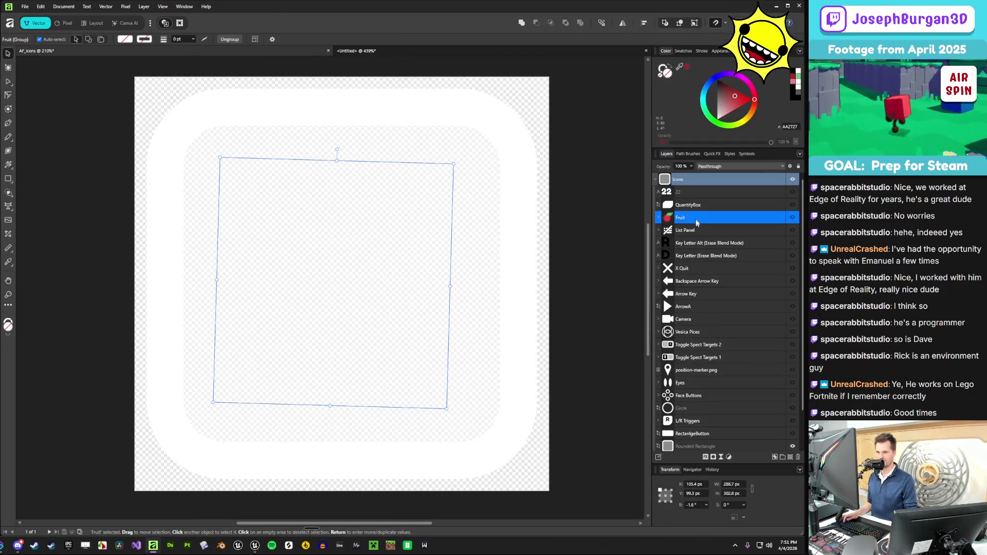
{"action": "scroll", "coordinate": [729, 443], "scroll_direction": "down", "scroll_amount": 2}
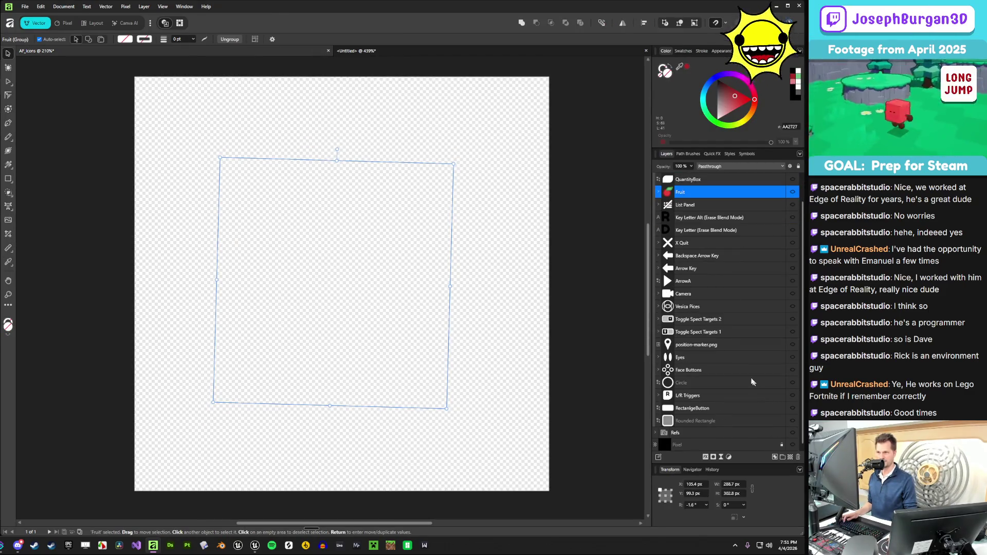
{"action": "scroll", "coordinate": [753, 309], "scroll_direction": "up", "scroll_amount": 2}
{"action": "left_click", "coordinate": [794, 217]}
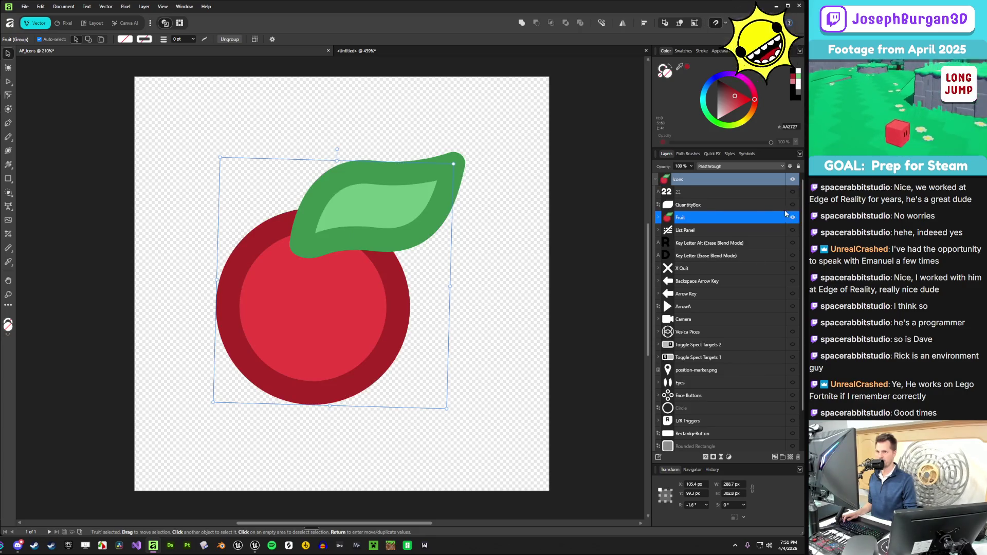
{"action": "left_click", "coordinate": [64, 23]}
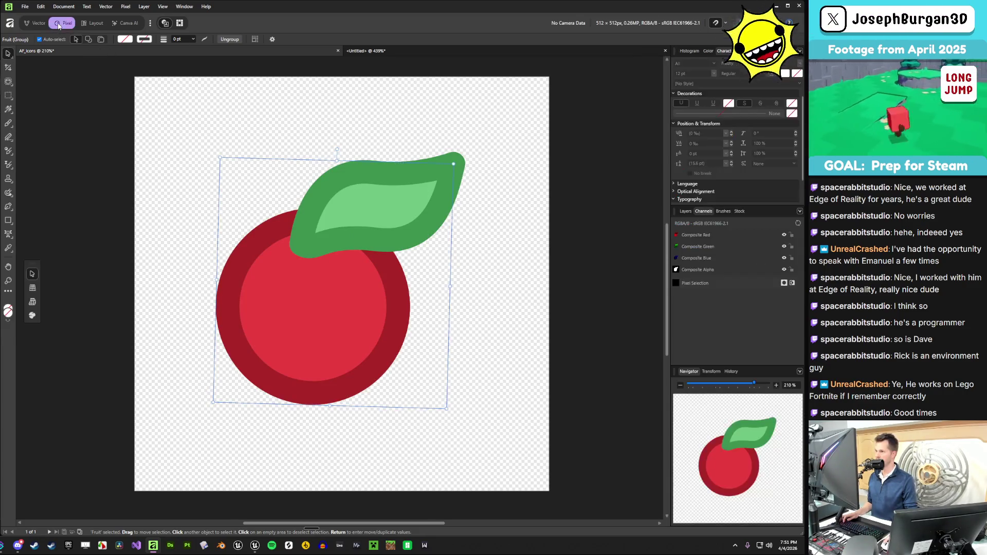
- View the fruit's Composite Alpha, store it as a spare channel, and select the whole canvas
{"action": "left_click", "coordinate": [710, 270]}
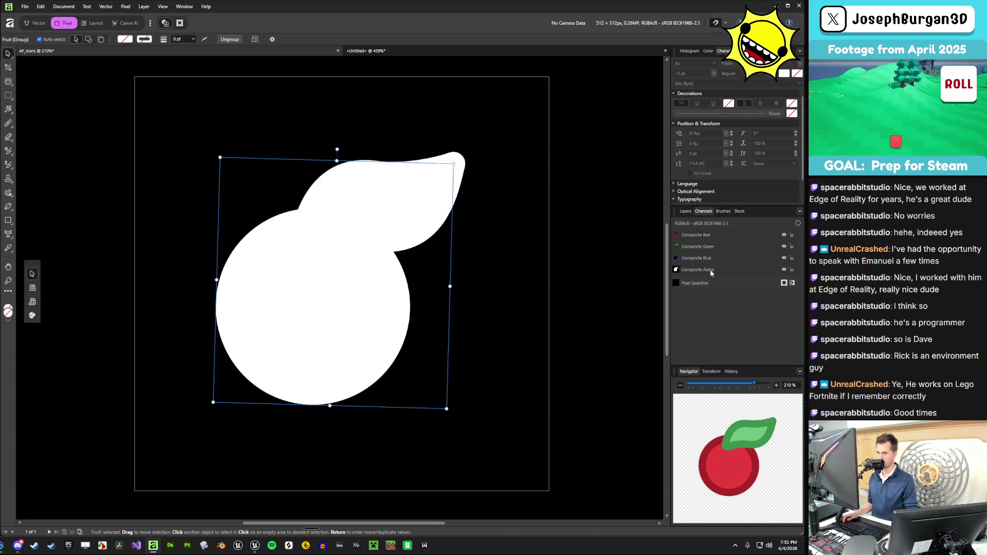
{"action": "left_click", "coordinate": [440, 260]}
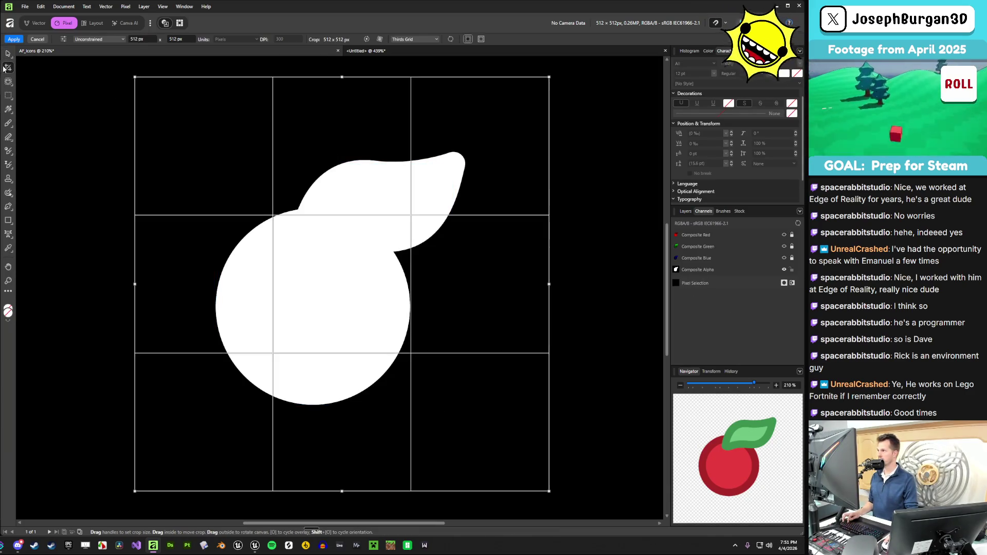
{"action": "left_click", "coordinate": [9, 95]}
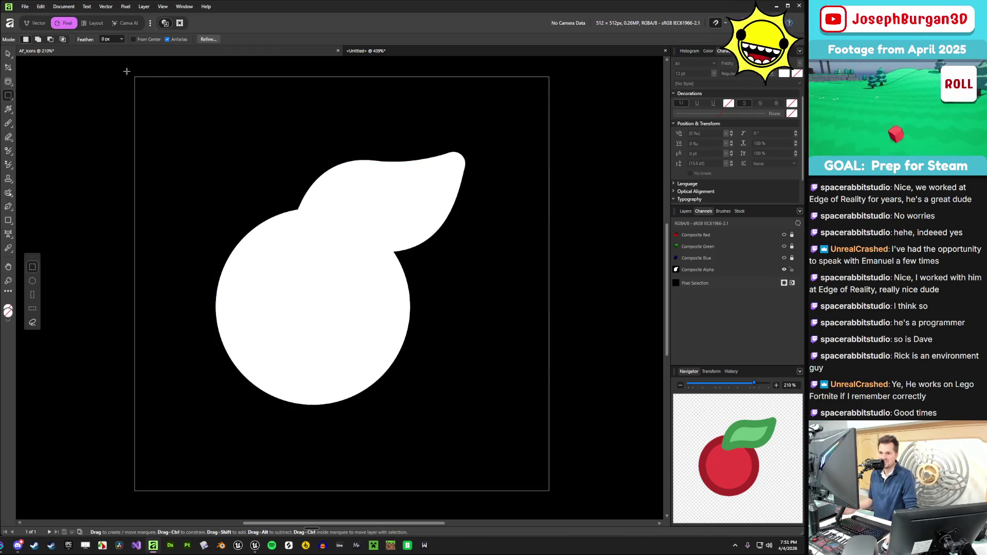
{"action": "right_click", "coordinate": [699, 270]}
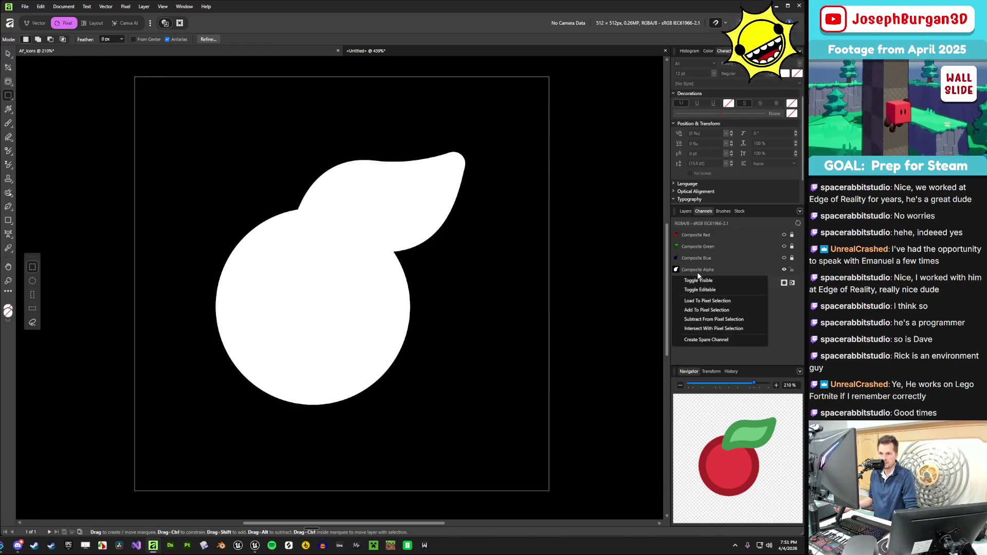
{"action": "left_click", "coordinate": [714, 300]}
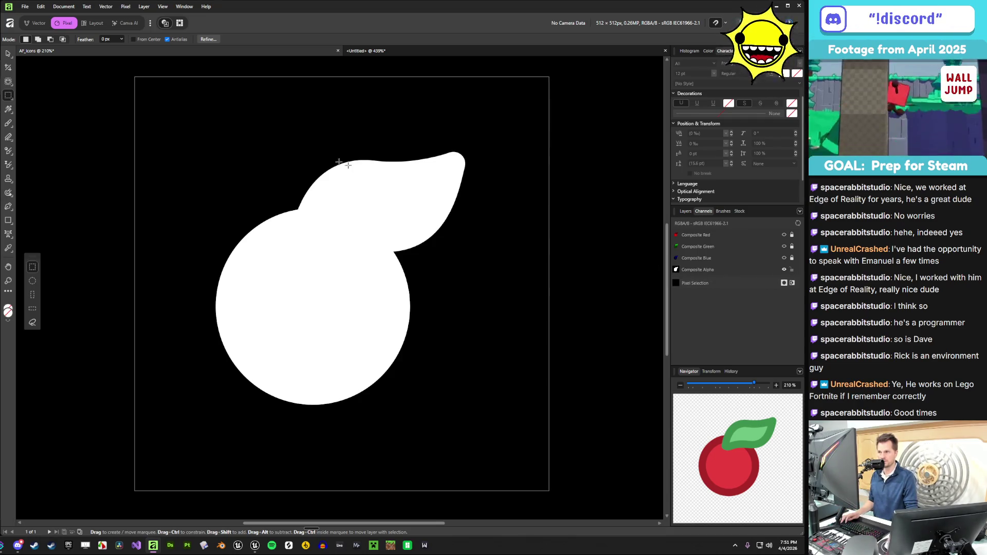
{"action": "key", "text": "ctrl+a"}
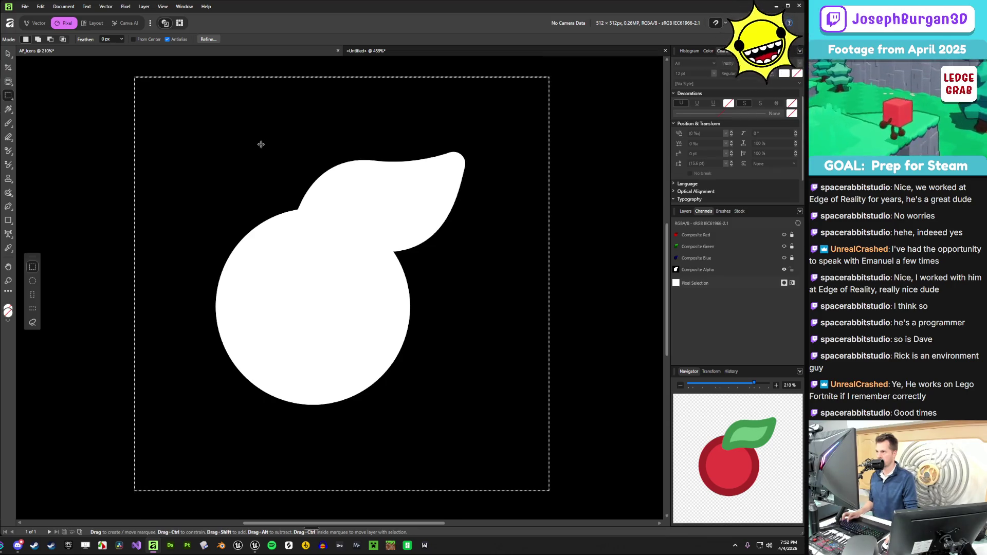
{"action": "left_click", "coordinate": [399, 50]}
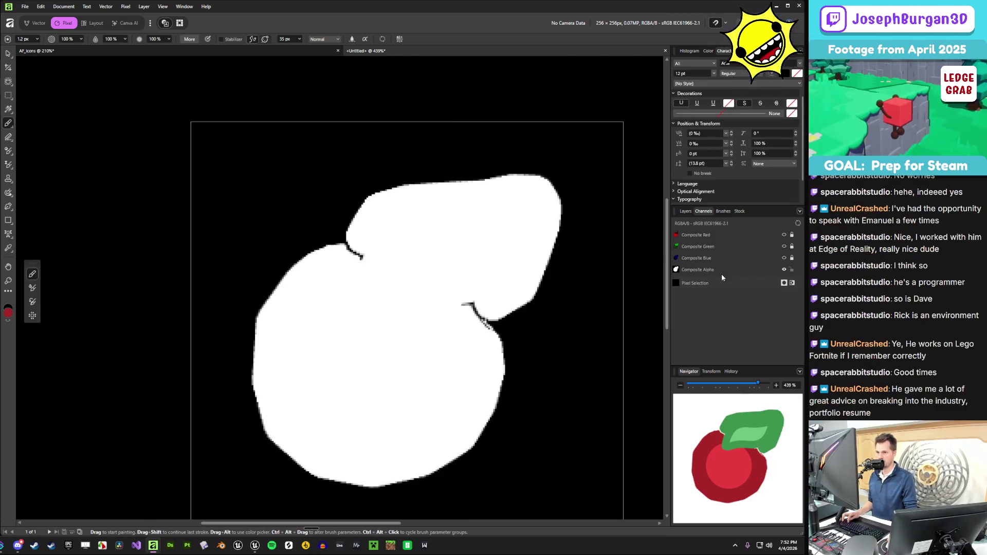
- Select all and paste into the Untitled icon document, then undo the trial paste
{"action": "key", "text": "ctrl+a"}
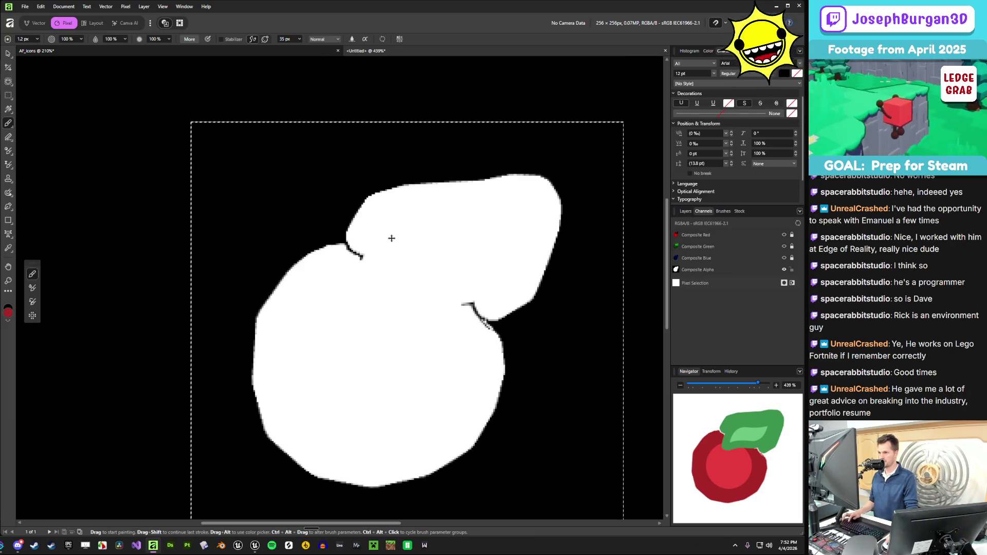
{"action": "key", "text": "ctrl+v"}
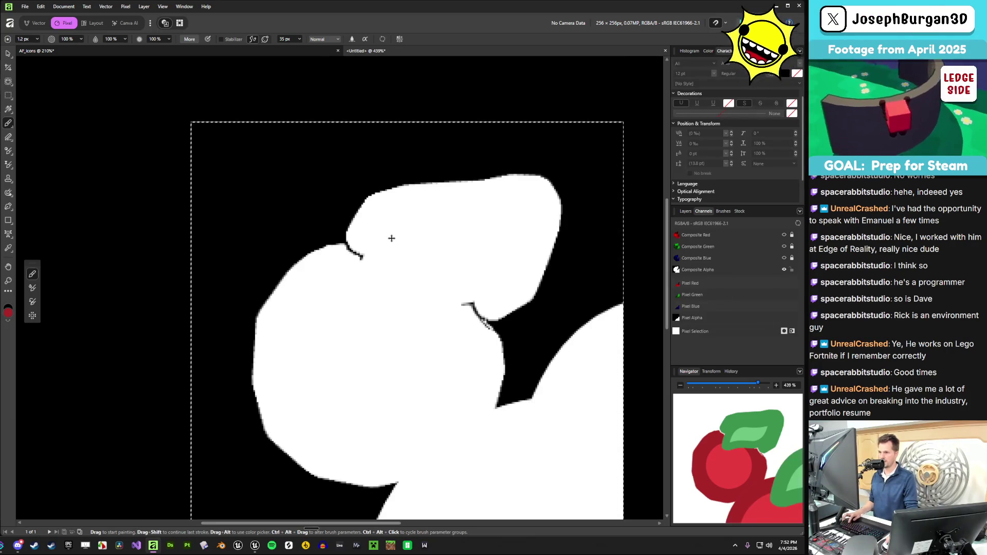
{"action": "scroll", "coordinate": [392, 236], "scroll_direction": "down", "scroll_amount": 3}
{"action": "scroll", "coordinate": [391, 235], "scroll_direction": "down", "scroll_amount": 2}
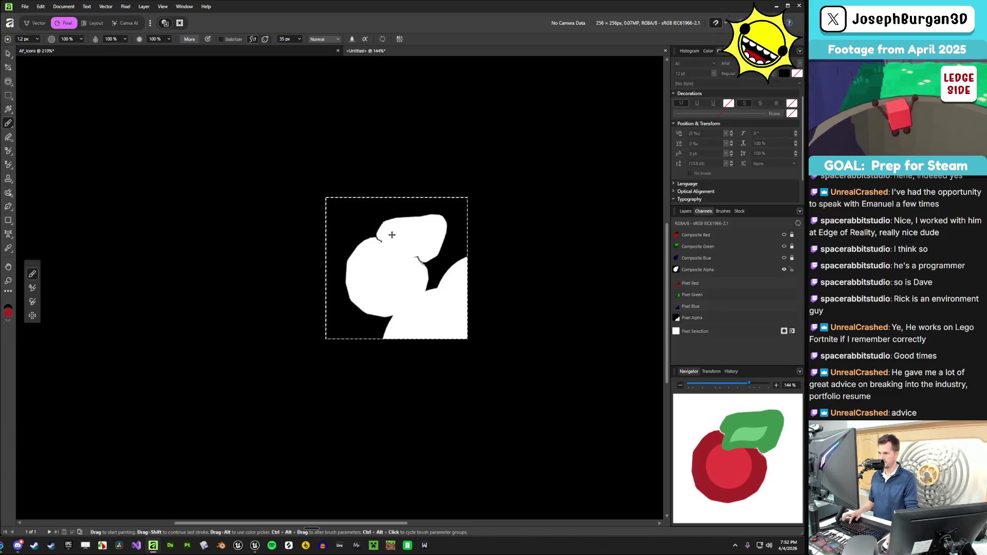
{"action": "key", "text": "ctrl+z"}
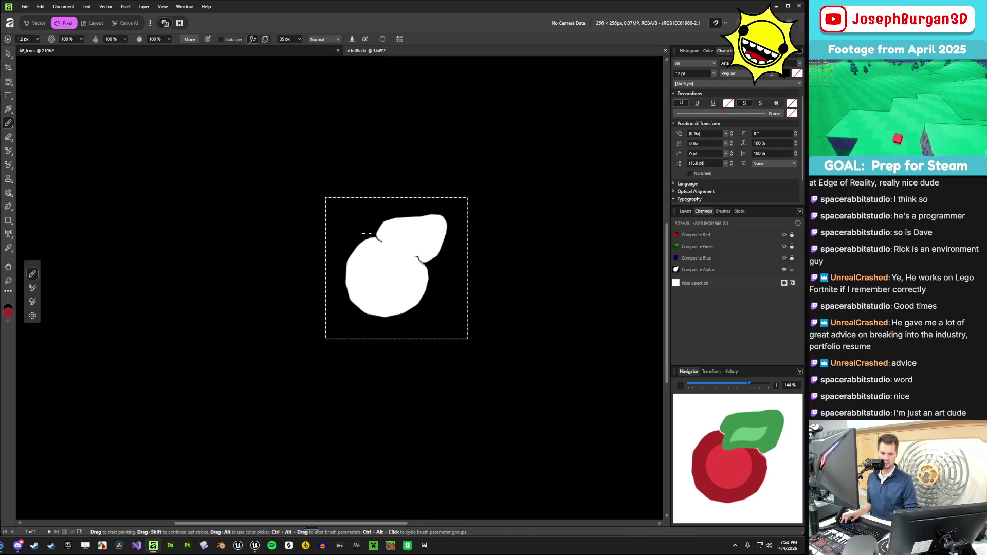
- Glance at AF_Icons, then show the Untitled layer list with Pixel above T_Icon_FruitColor.png
{"action": "scroll", "coordinate": [392, 203], "scroll_direction": "up", "scroll_amount": 5}
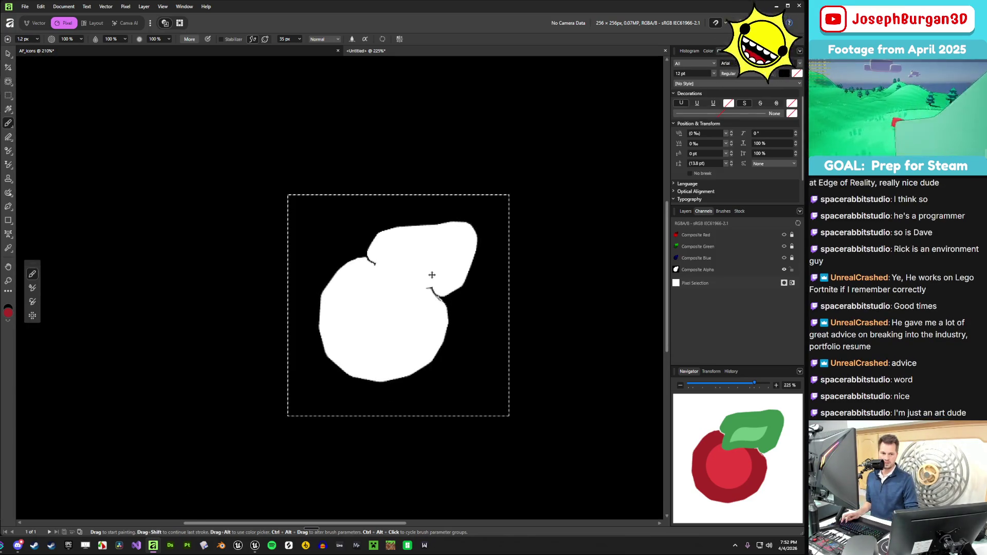
{"action": "scroll", "coordinate": [427, 271], "scroll_direction": "up", "scroll_amount": 2}
{"action": "scroll", "coordinate": [447, 249], "scroll_direction": "down", "scroll_amount": 2}
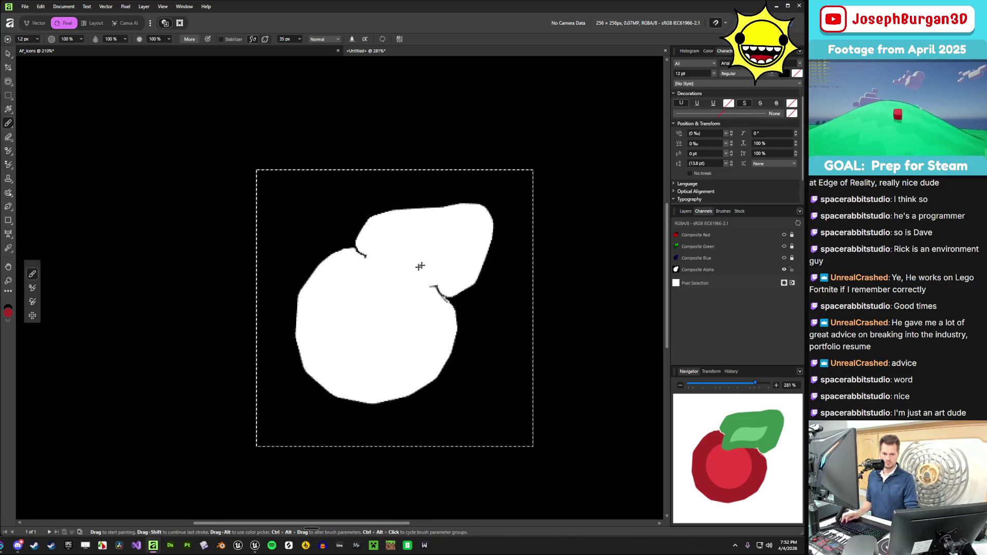
{"action": "scroll", "coordinate": [390, 278], "scroll_direction": "up", "scroll_amount": 1}
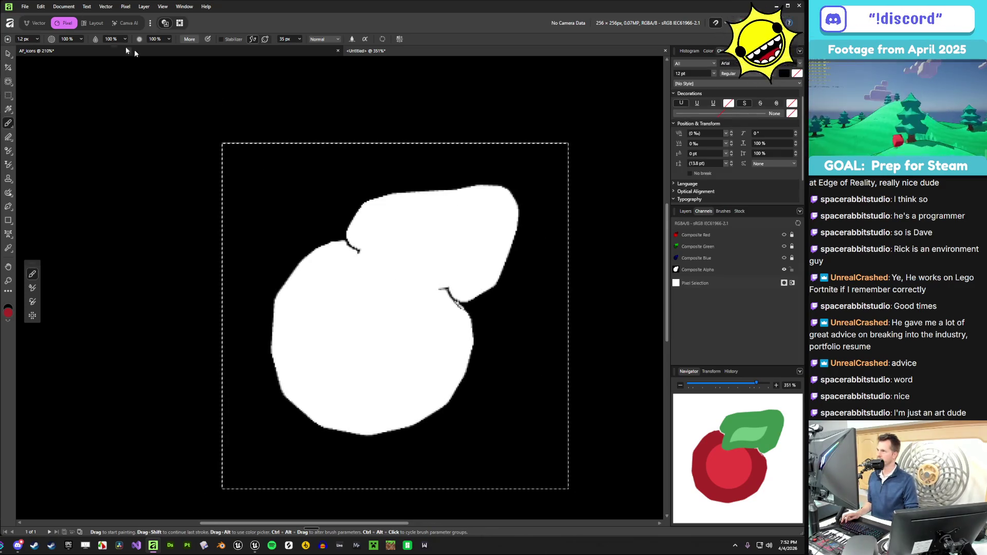
{"action": "left_click", "coordinate": [208, 52]}
{"action": "key", "text": "m"}
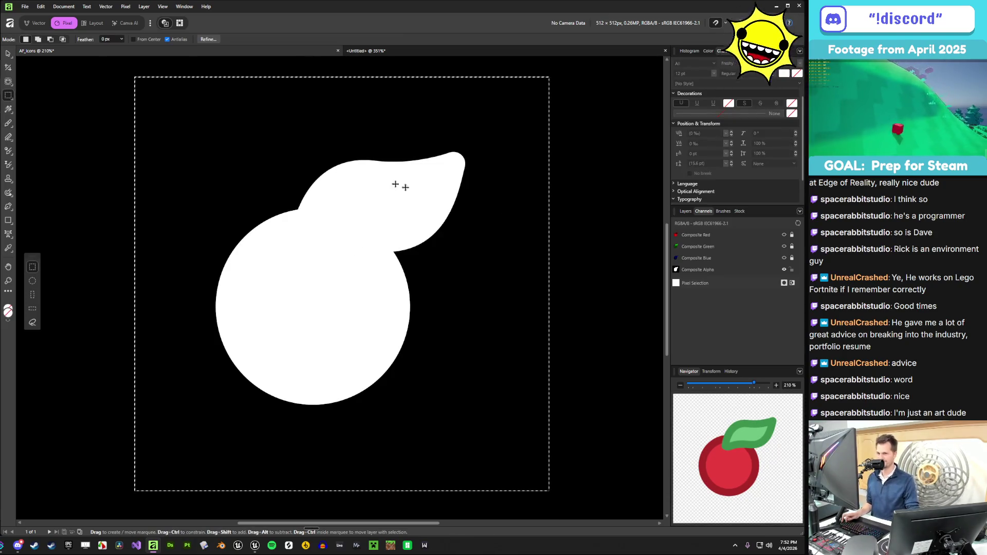
{"action": "left_click", "coordinate": [383, 52]}
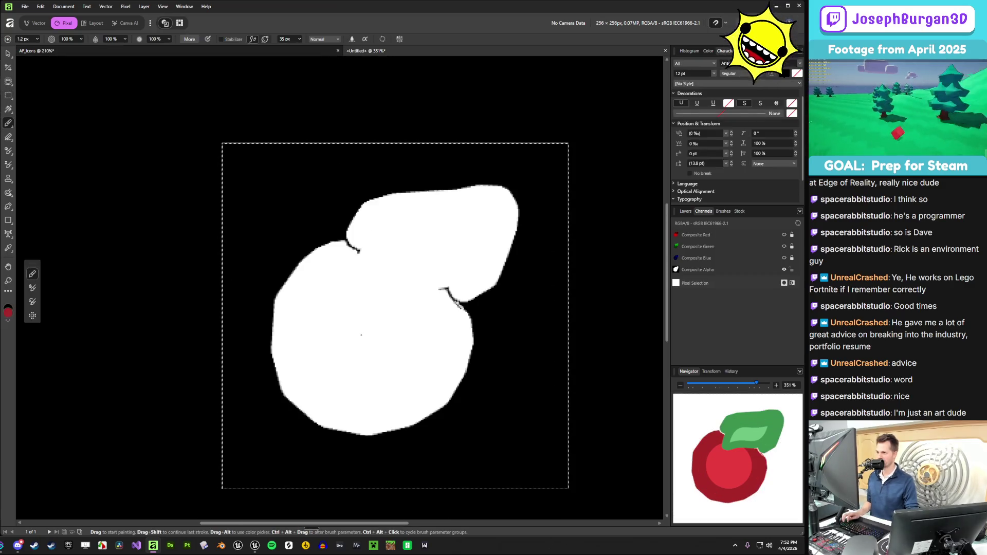
{"action": "left_click", "coordinate": [686, 212]}
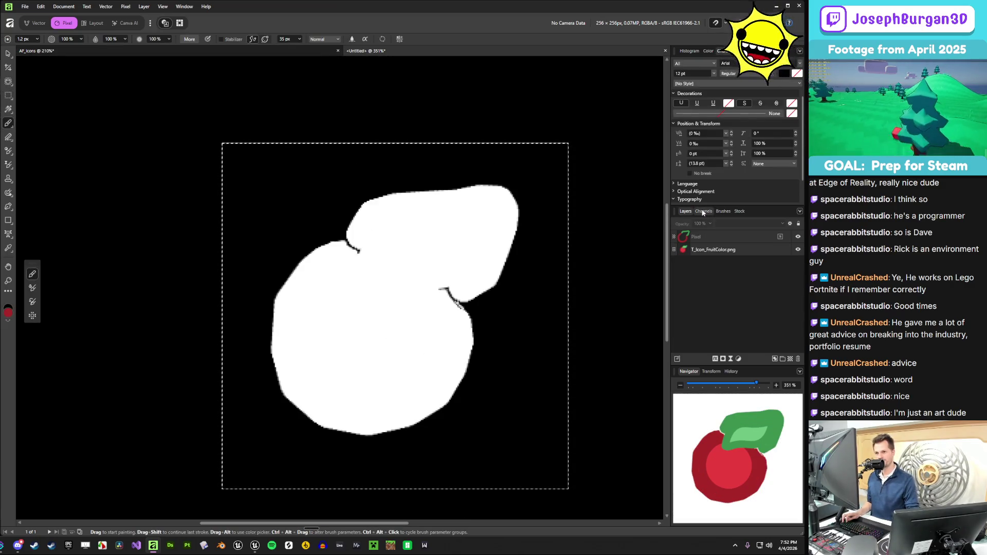
- Inspect the T_Icon_FruitColor.png and Pixel layers and their layer options
{"action": "left_click", "coordinate": [724, 252]}
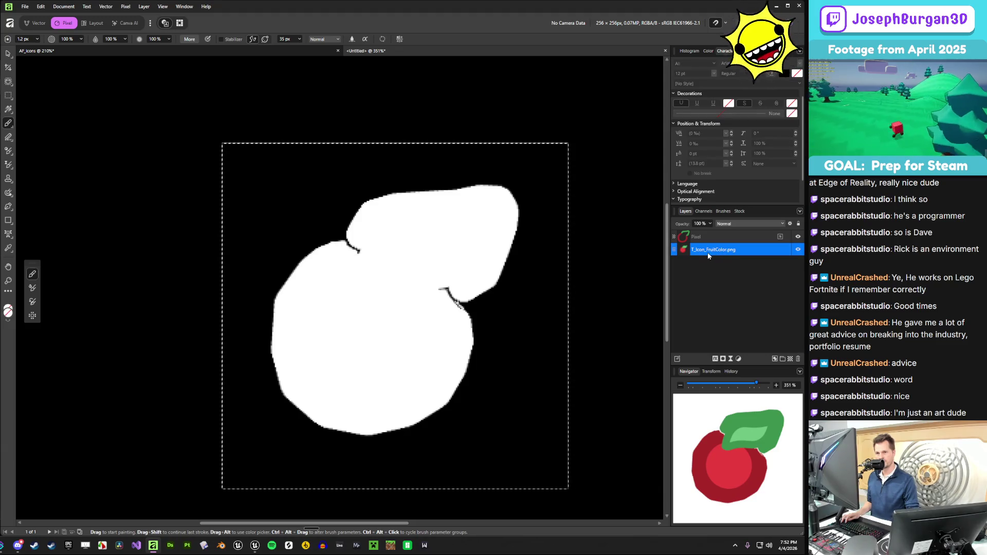
{"action": "left_click", "coordinate": [690, 238]}
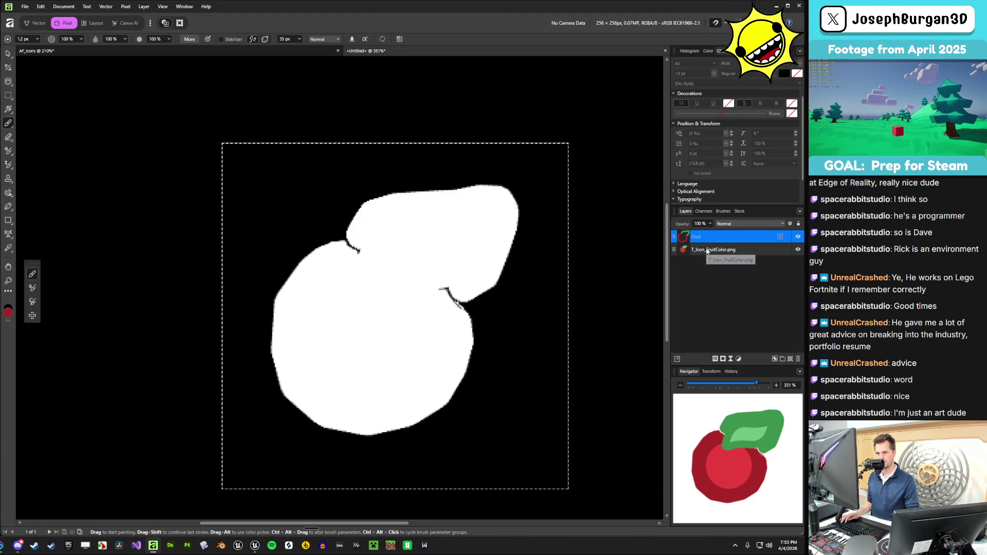
{"action": "left_click", "coordinate": [742, 252]}
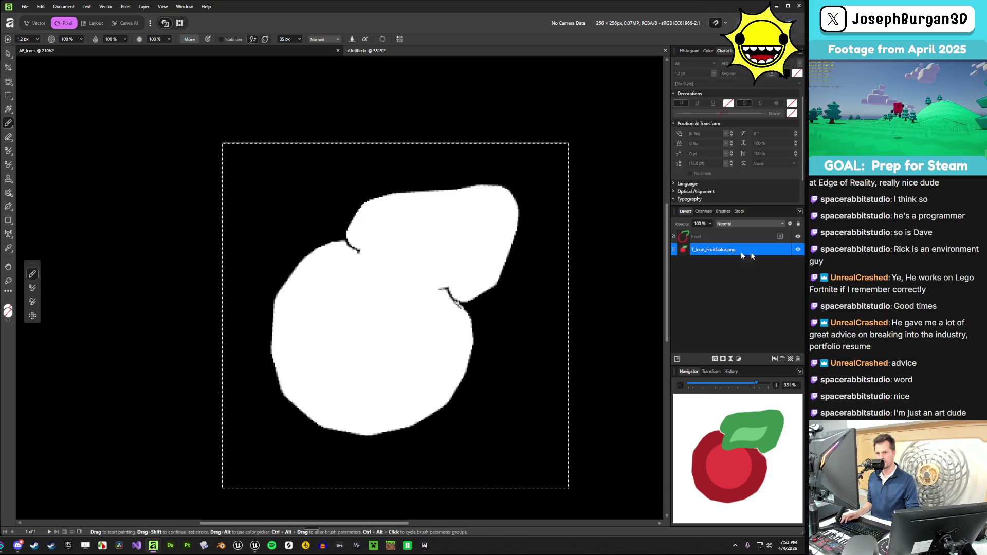
{"action": "right_click", "coordinate": [690, 251]}
{"action": "key", "text": "Escape"}
{"action": "left_click", "coordinate": [702, 211]}
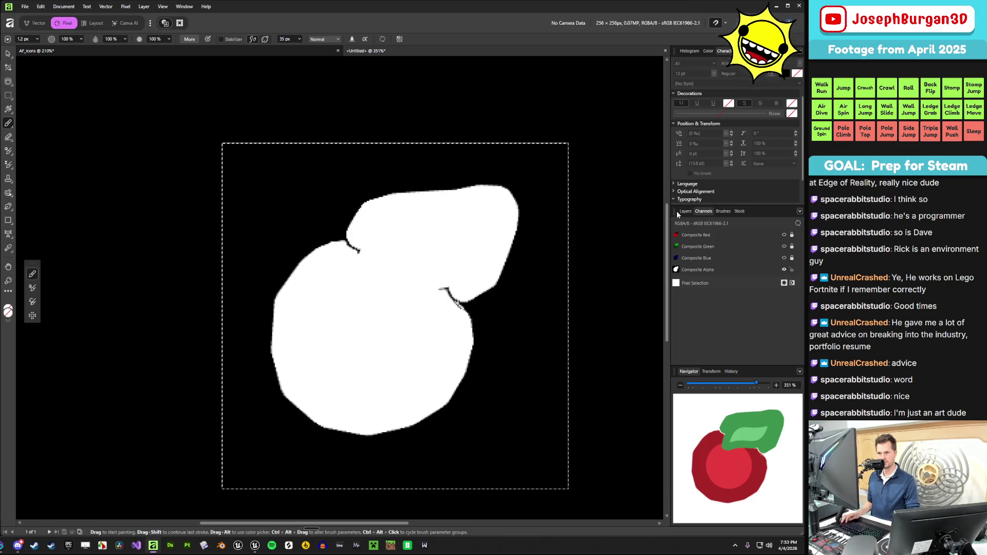
{"action": "left_click", "coordinate": [683, 211]}
- Move the Pixel layer below T_Icon_FruitColor.png
{"action": "left_click", "coordinate": [705, 237]}
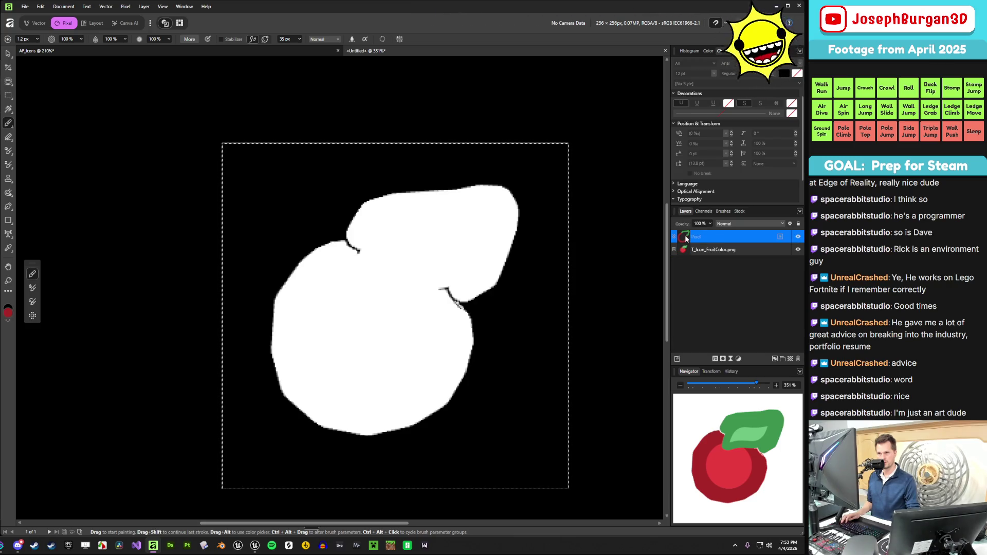
{"action": "right_click", "coordinate": [686, 238]}
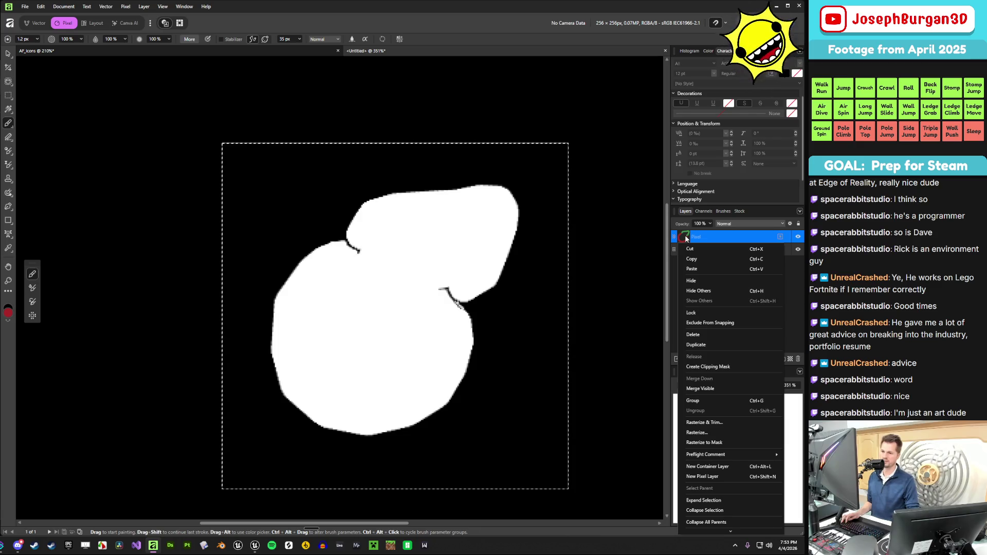
{"action": "key", "text": "Escape"}
{"action": "left_click", "coordinate": [689, 236], "text": "ctrl"}
{"action": "left_click_drag", "start_coordinate": [689, 236], "coordinate": [695, 261]}
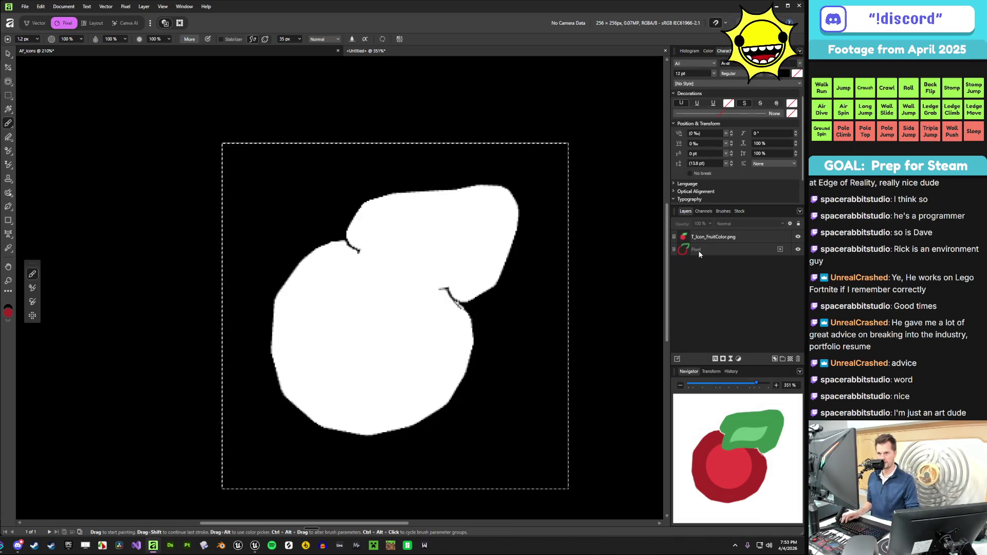
- View the Red and Blue channels on their own in the Channels panel
{"action": "left_click", "coordinate": [703, 210]}
{"action": "left_click", "coordinate": [720, 236], "text": "alt"}
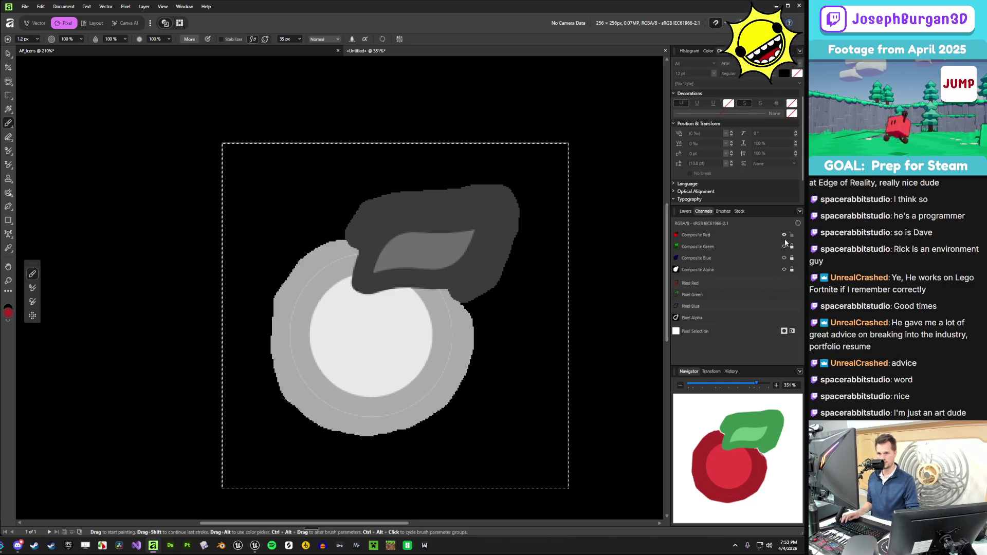
{"action": "left_click", "coordinate": [783, 257], "text": "alt"}
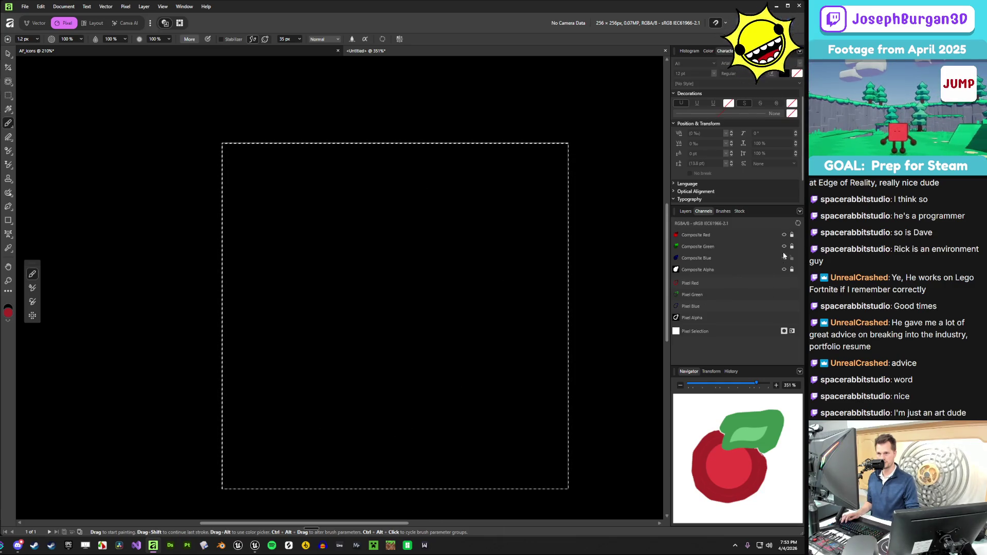
{"action": "left_click", "coordinate": [782, 234], "text": "alt"}
- Put the Pixel layer back above T_Icon_FruitColor.png
{"action": "left_click", "coordinate": [685, 211]}
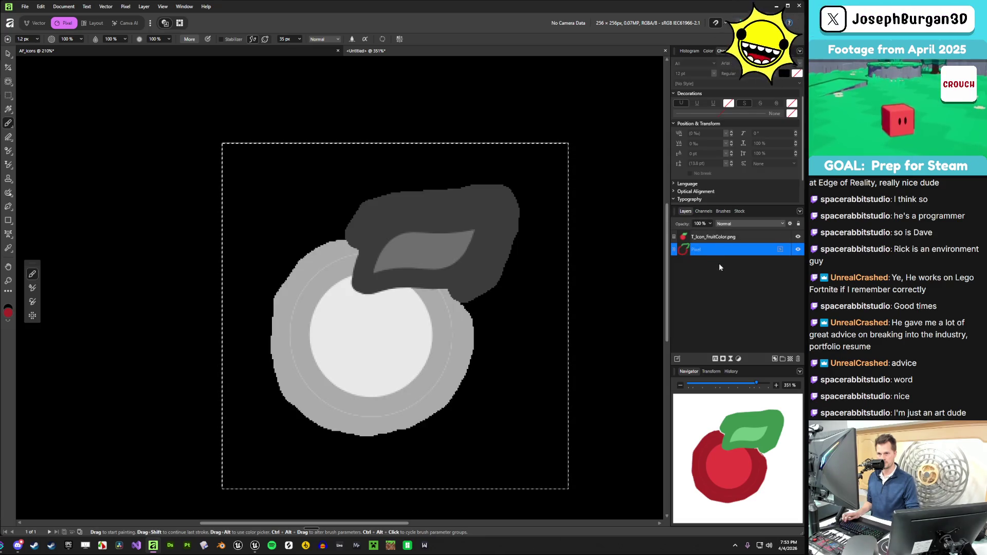
{"action": "left_click_drag", "start_coordinate": [719, 236], "coordinate": [754, 253]}
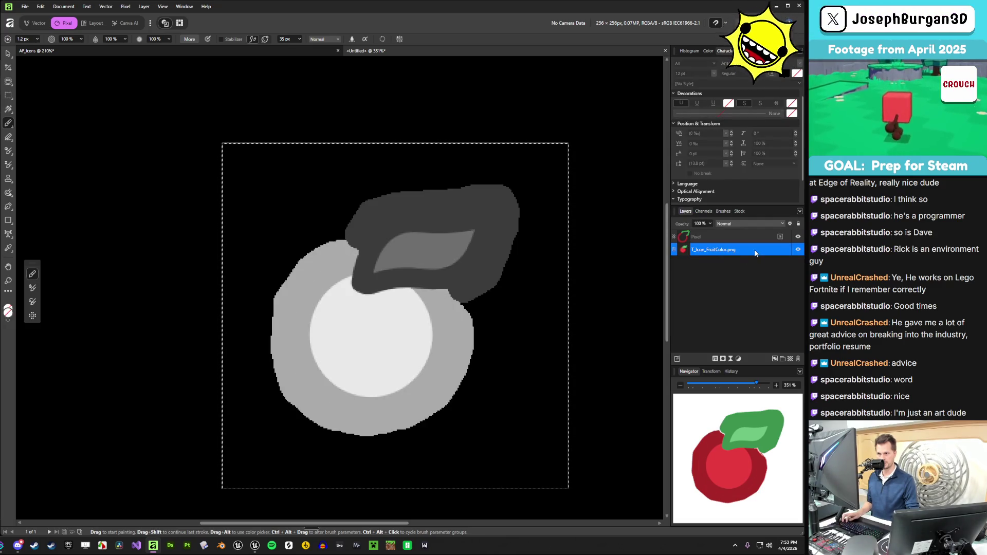
{"action": "left_click", "coordinate": [731, 239]}
{"action": "left_click", "coordinate": [718, 248]}
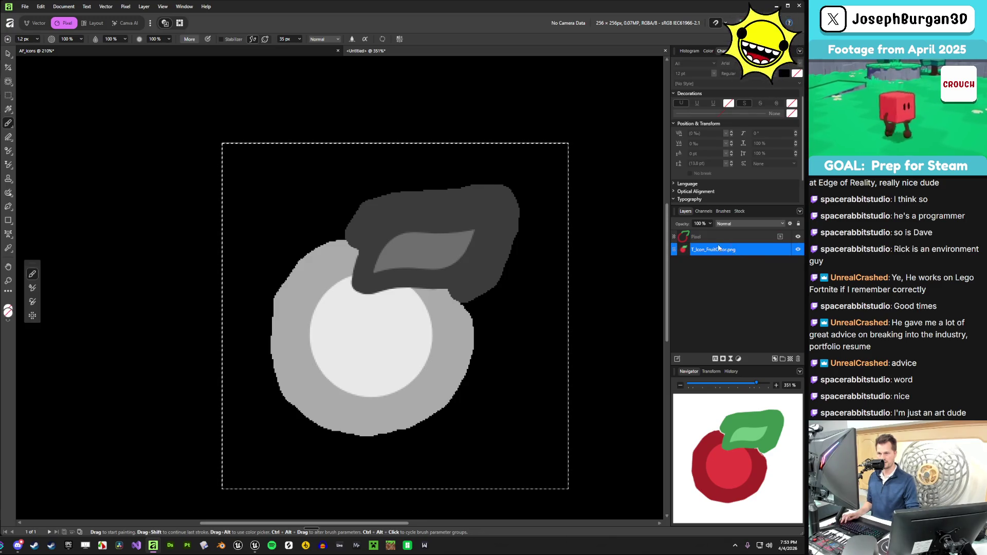
{"action": "double_click", "coordinate": [713, 249]}
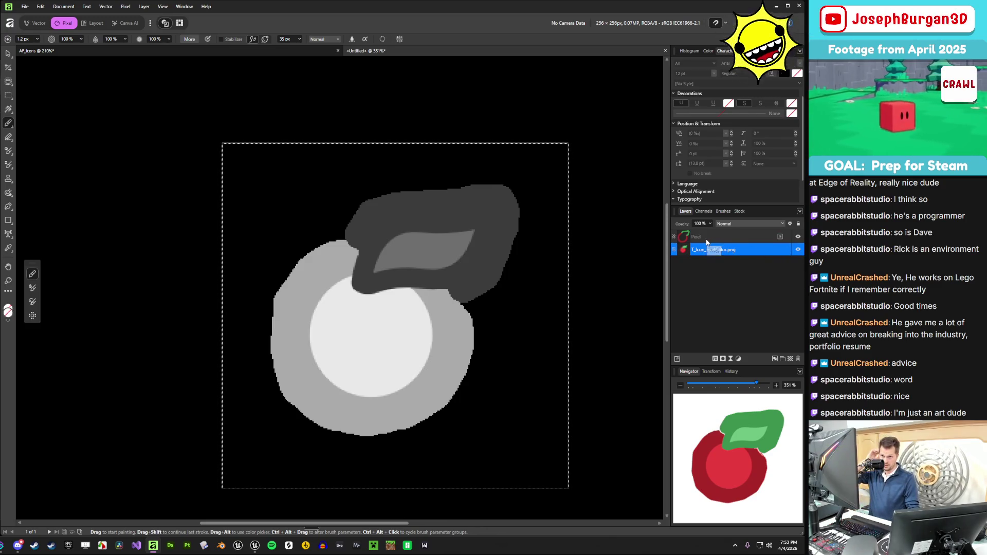
{"action": "left_click", "coordinate": [705, 239]}
- Group the Pixel and T_Icon_FruitColor.png layers together
{"action": "left_click", "coordinate": [713, 250], "text": "shift"}
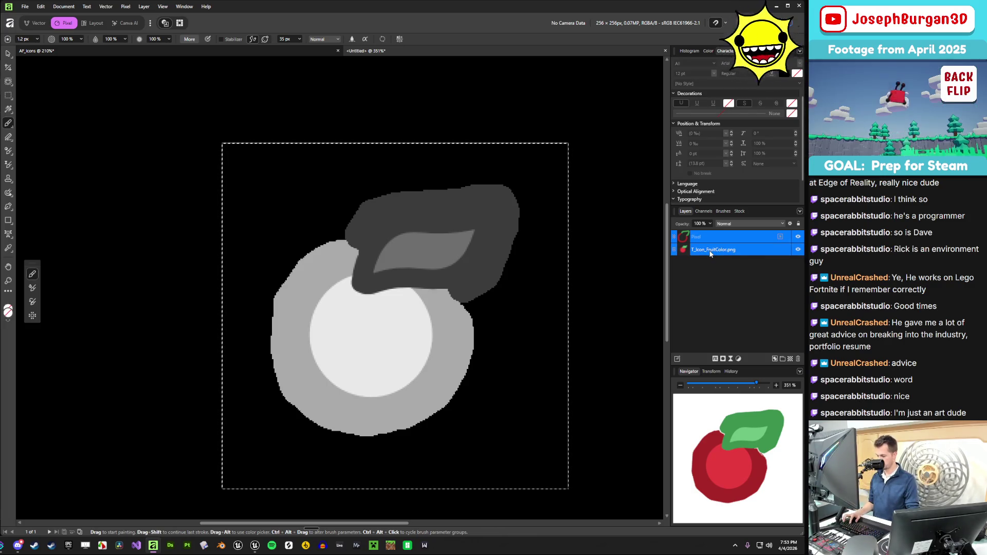
{"action": "key", "text": "ctrl+g"}
{"action": "right_click", "coordinate": [703, 241]}
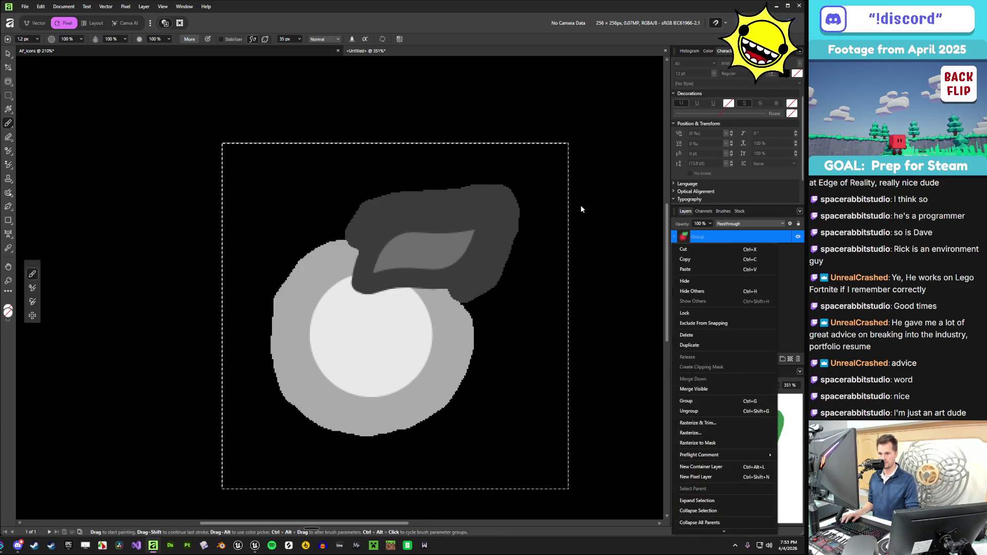
- Expand the Group, hide the Pixel outline layer, and view the Group's alpha channel alone
{"action": "left_click", "coordinate": [708, 248]}
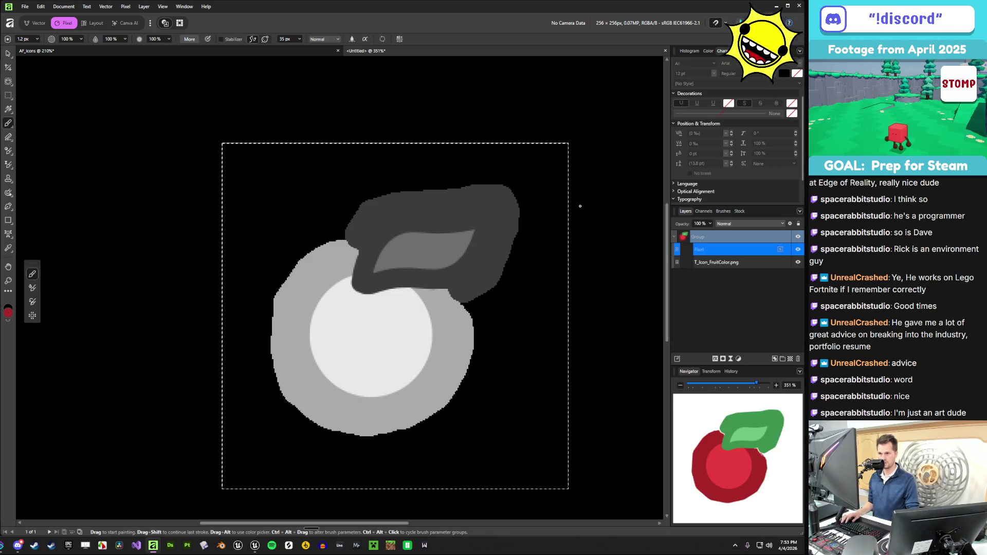
{"action": "left_click", "coordinate": [706, 238]}
{"action": "left_click", "coordinate": [798, 249]}
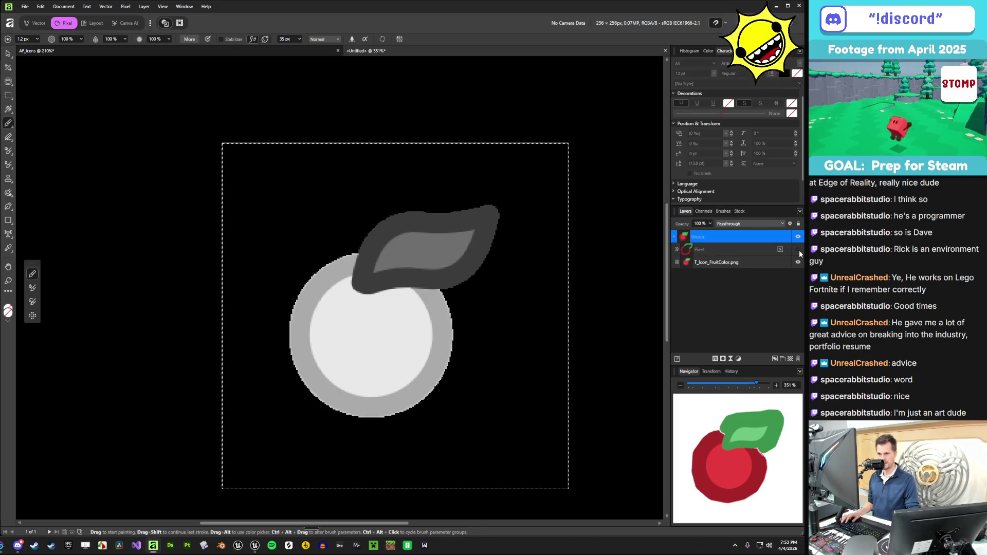
{"action": "left_click", "coordinate": [703, 211]}
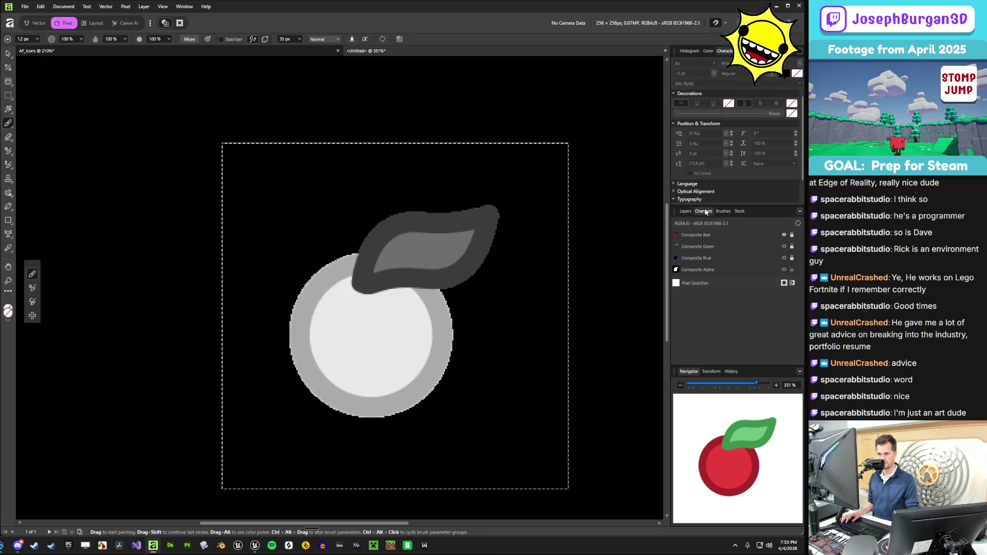
{"action": "left_click", "coordinate": [698, 268]}
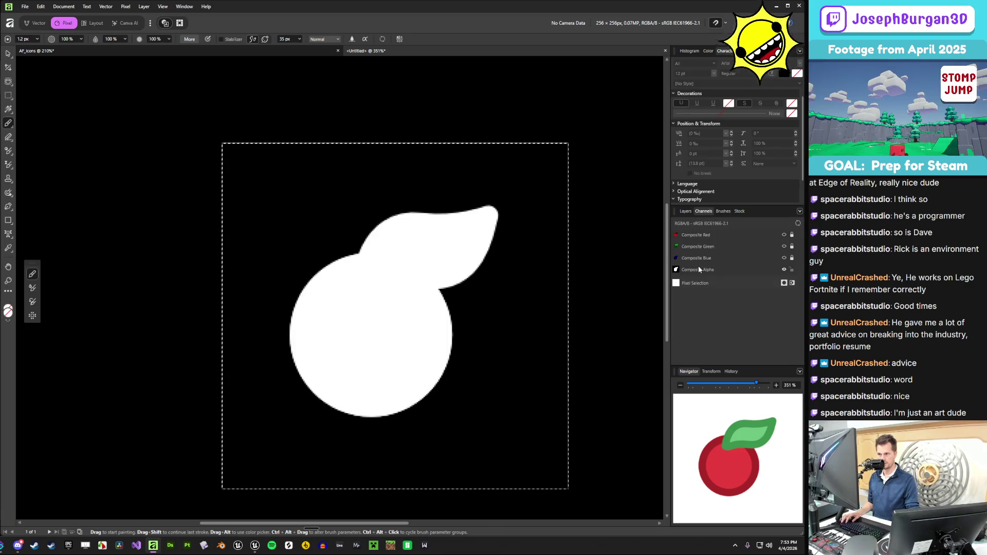
{"action": "left_click", "coordinate": [684, 212]}
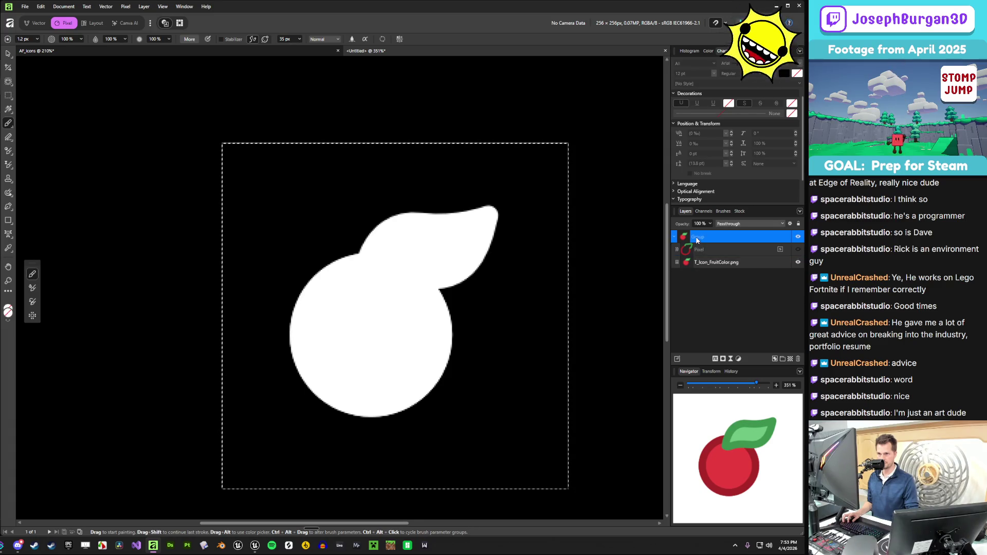
- Try Rasterize to Mask on the Group, then undo it
{"action": "right_click", "coordinate": [698, 241]}
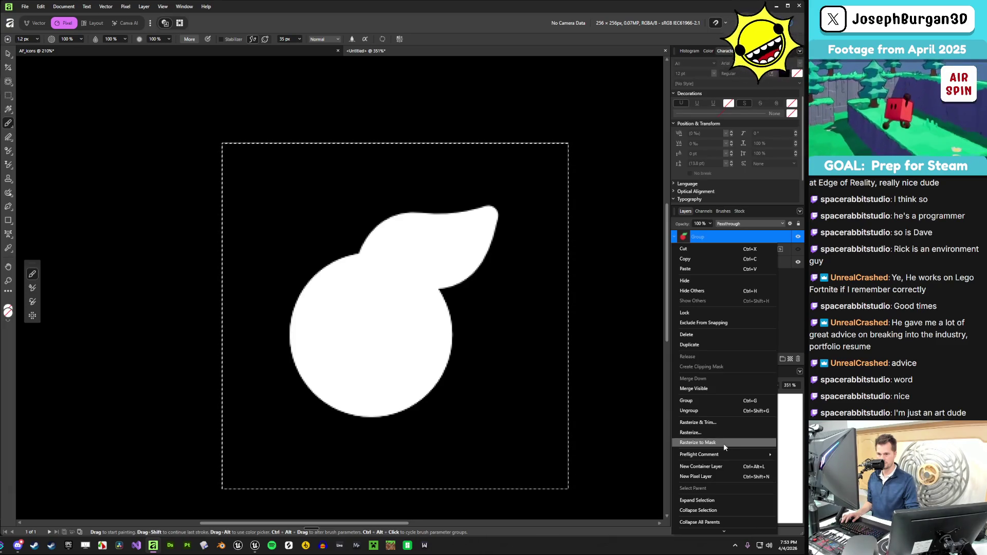
{"action": "left_click", "coordinate": [724, 443]}
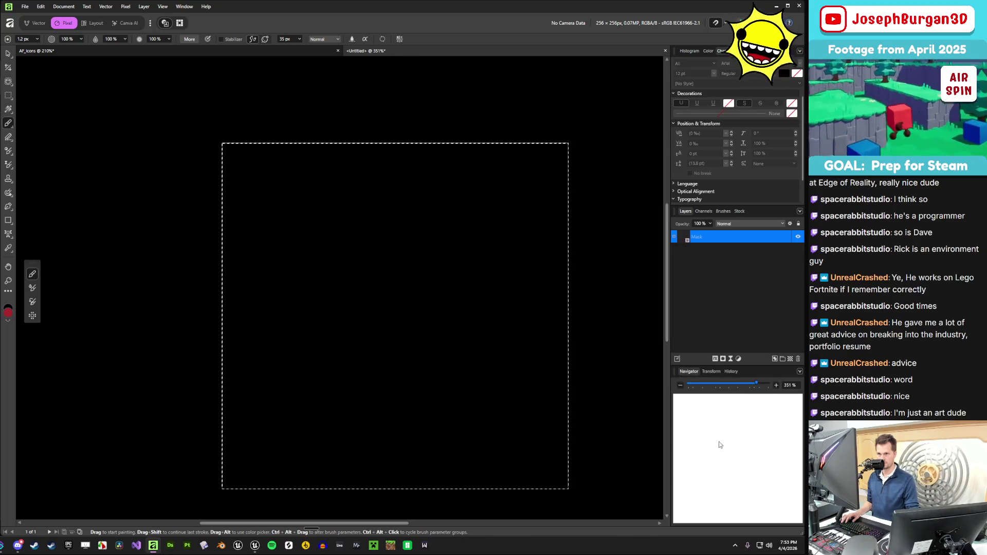
{"action": "key", "text": "ctrl+z"}
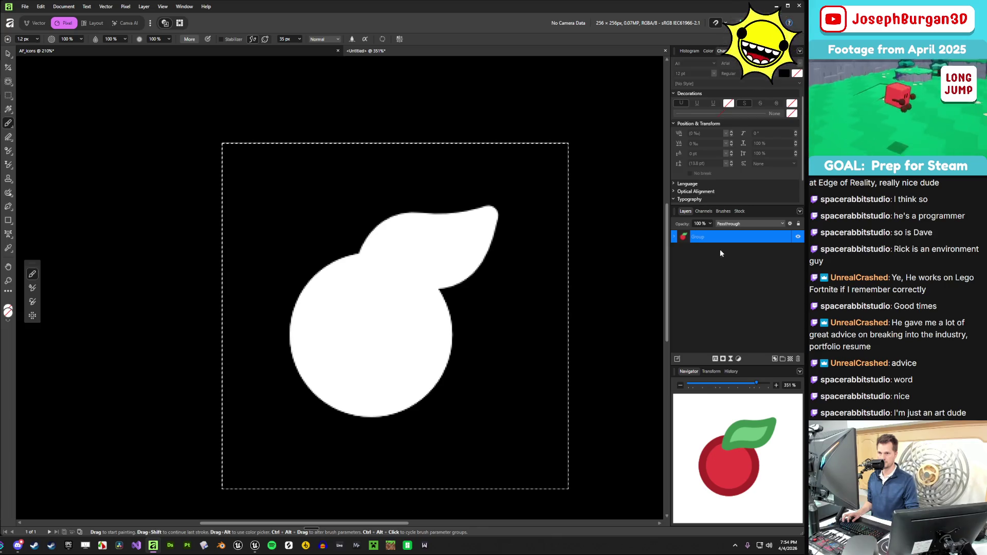
- Add a new pixel layer and move T_Icon_FruitColor.png above the Group
{"action": "left_click", "coordinate": [714, 263]}
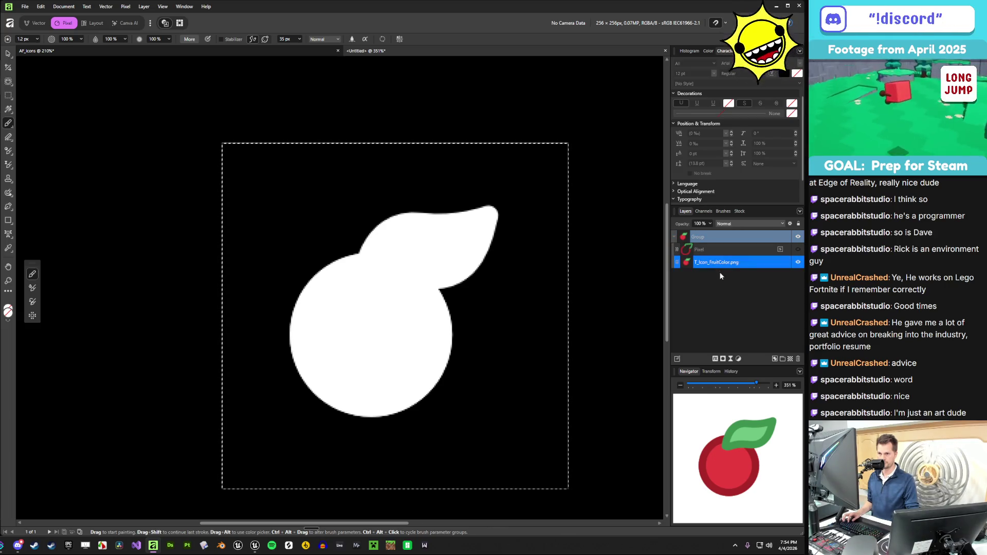
{"action": "key", "text": "ctrl+shift+n"}
{"action": "left_click_drag", "start_coordinate": [718, 278], "coordinate": [712, 232]}
{"action": "left_click", "coordinate": [706, 260]}
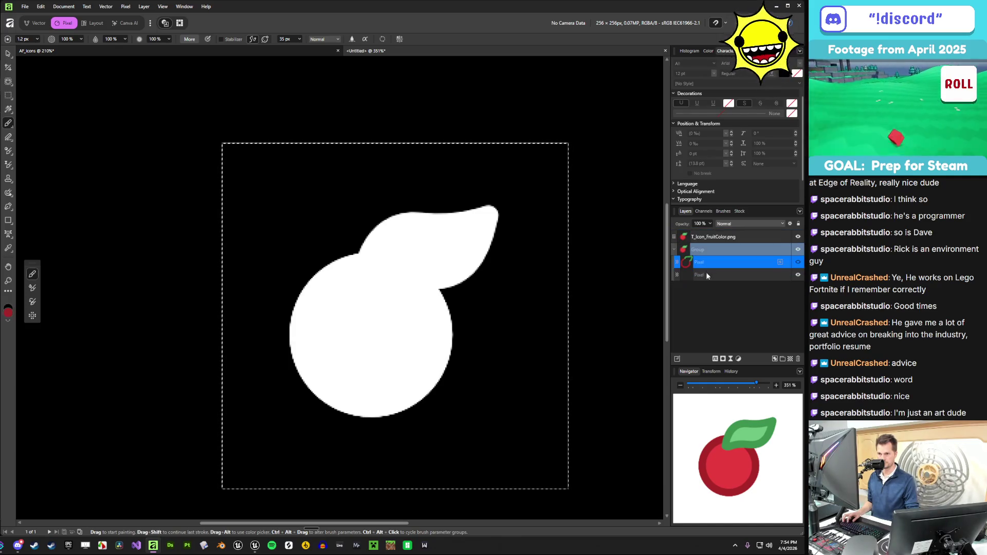
{"action": "left_click", "coordinate": [702, 240]}
- Try Rasterize to Mask on T_Icon_FruitColor.png, undo it, and view the full-colour composite
{"action": "right_click", "coordinate": [702, 243]}
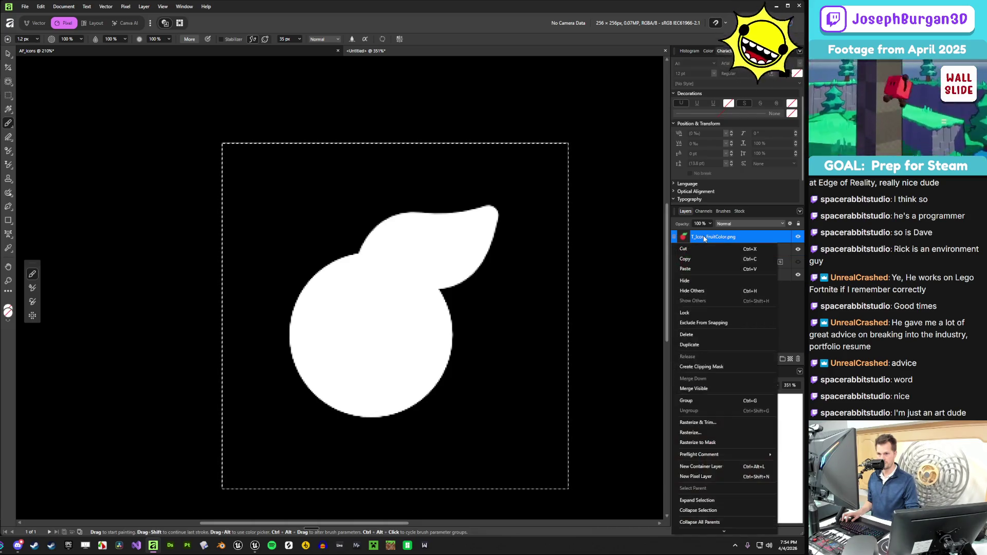
{"action": "left_click", "coordinate": [714, 443]}
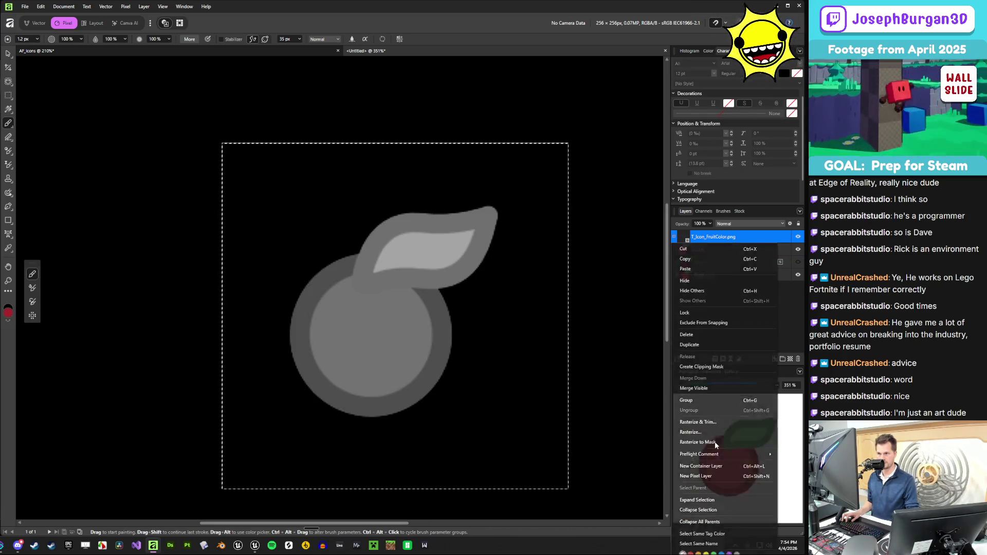
{"action": "key", "text": "ctrl+z"}
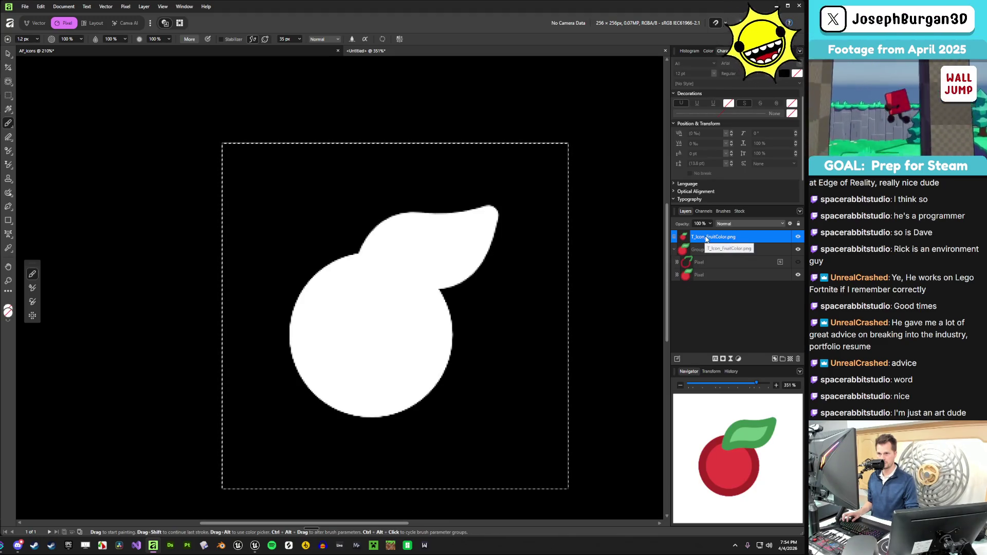
{"action": "left_click", "coordinate": [704, 211]}
{"action": "left_click", "coordinate": [784, 258]}
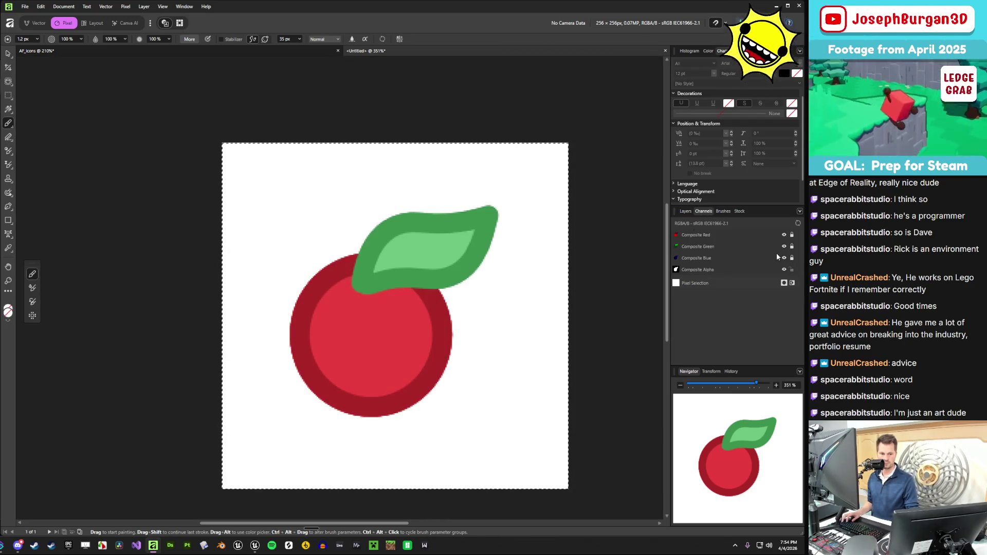
{"action": "left_click", "coordinate": [685, 211]}
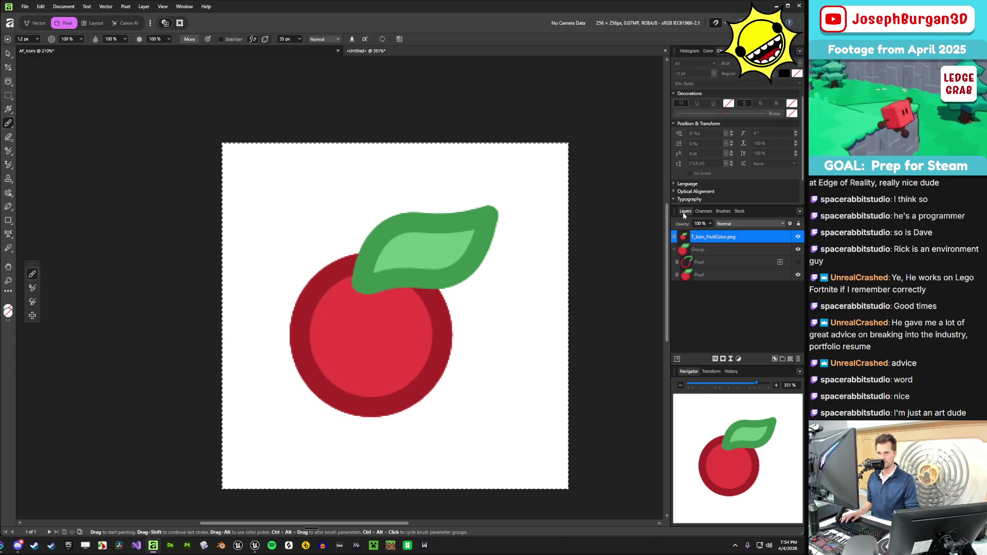
{"action": "left_click", "coordinate": [740, 309]}
{"action": "left_click", "coordinate": [712, 240]}
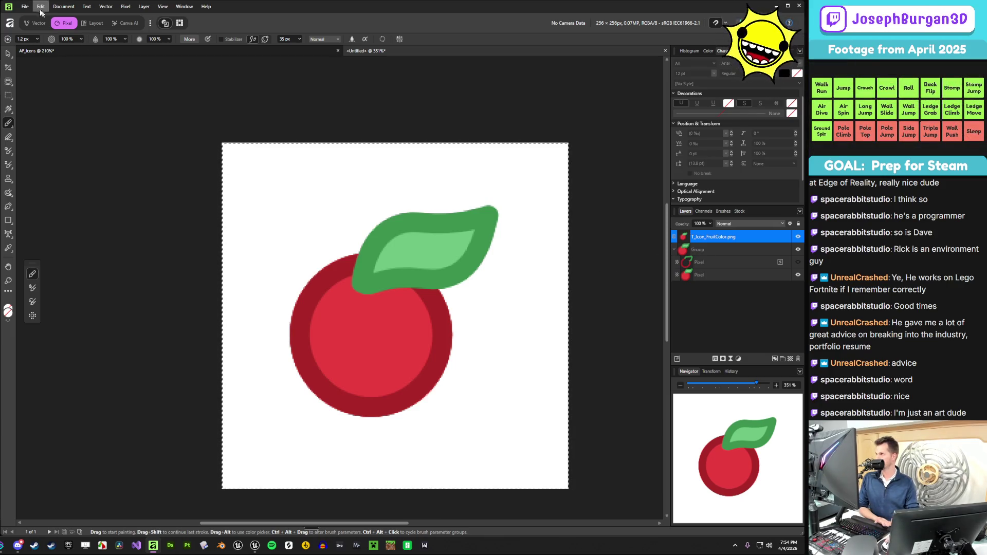
{"action": "left_click", "coordinate": [57, 51]}
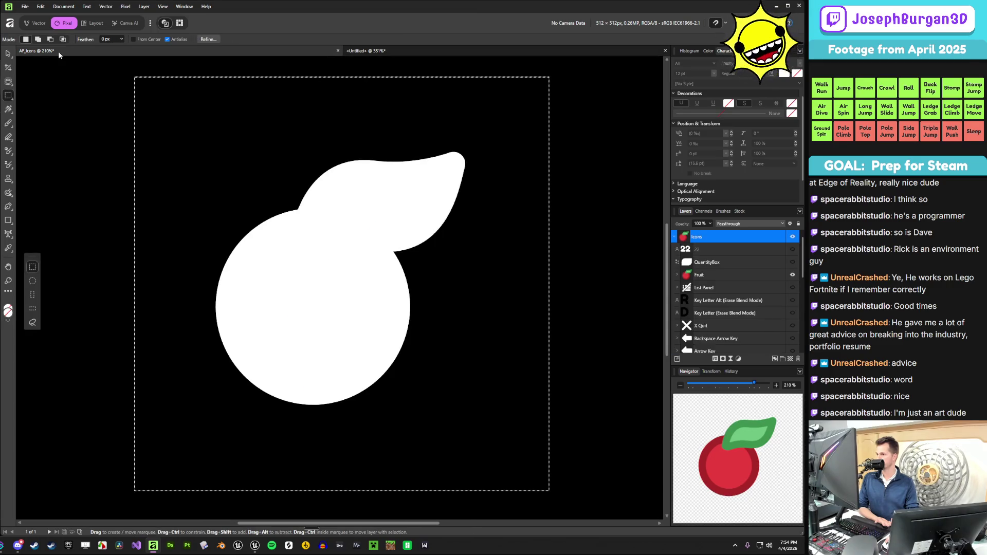
{"action": "left_click", "coordinate": [417, 50]}
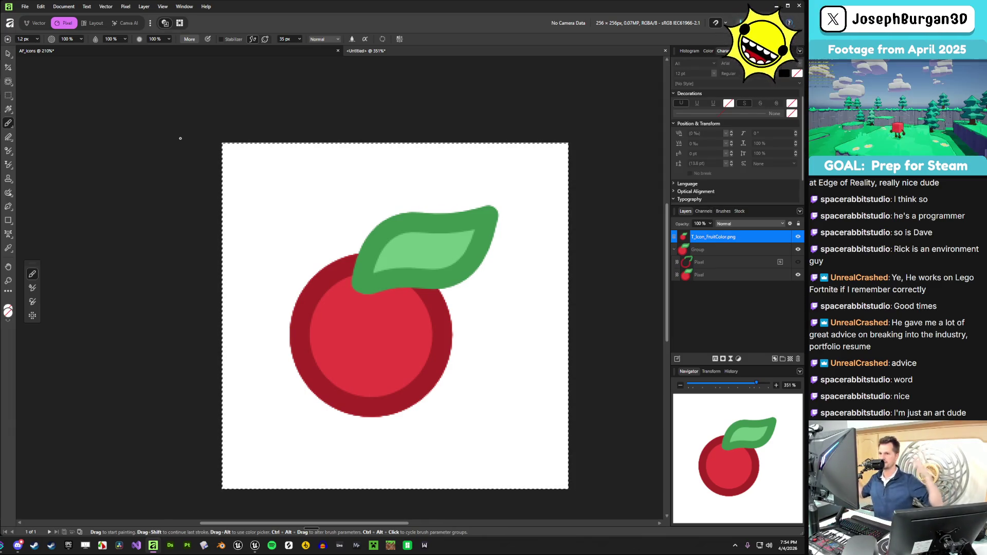
{"action": "left_click", "coordinate": [703, 212]}
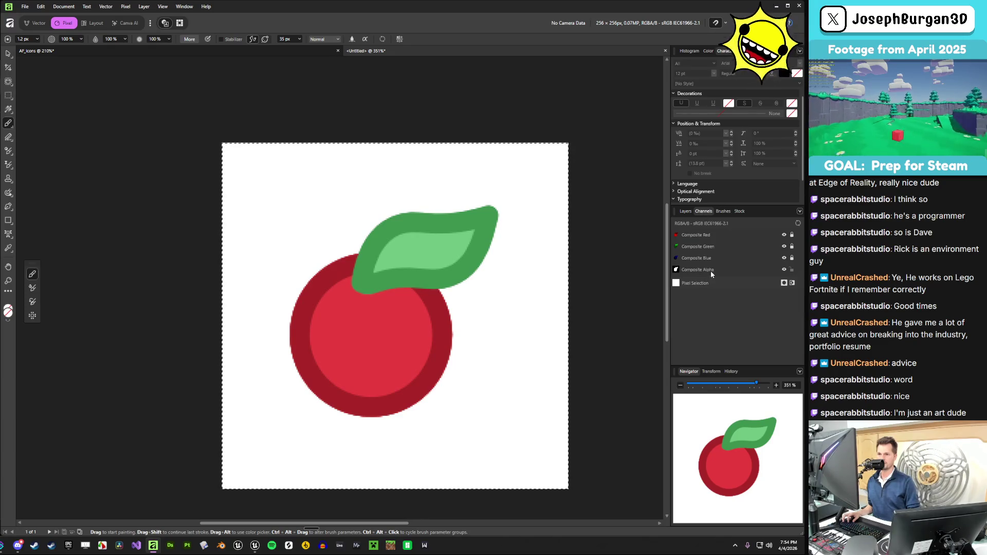
{"action": "left_click", "coordinate": [710, 270], "text": "alt"}
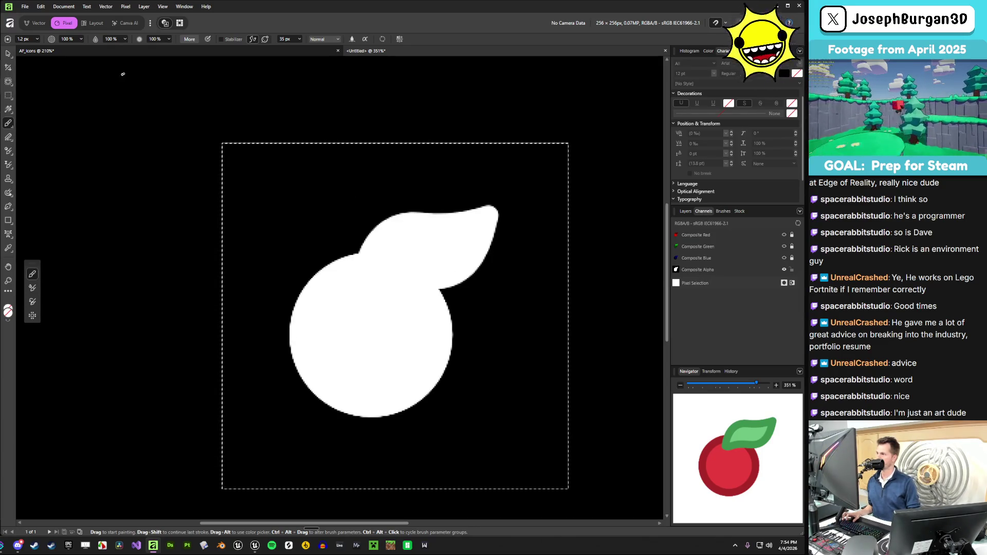
- Copy a flattened version of the image with Edit > Copy Flattened
{"action": "left_click", "coordinate": [40, 6]}
{"action": "left_click", "coordinate": [40, 6]}
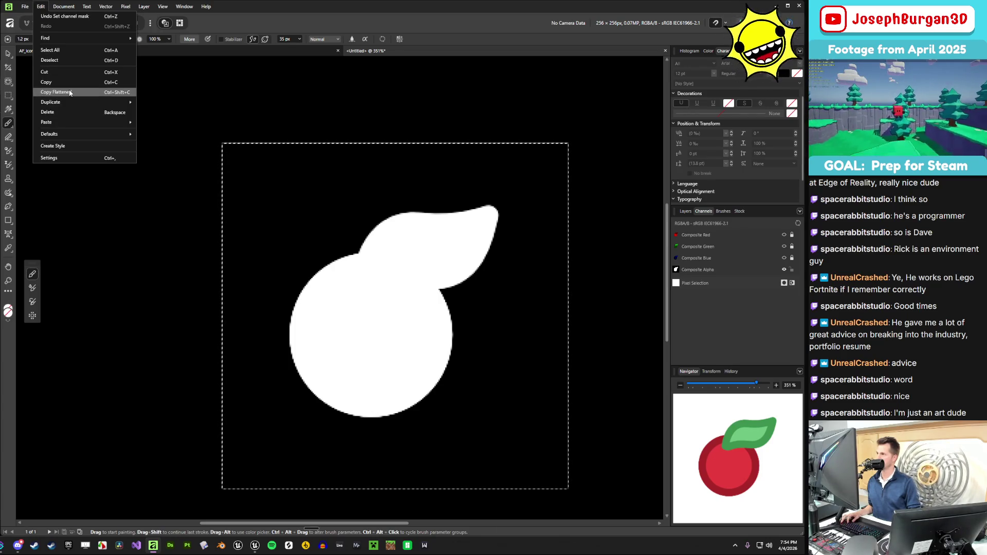
{"action": "left_click", "coordinate": [68, 92]}
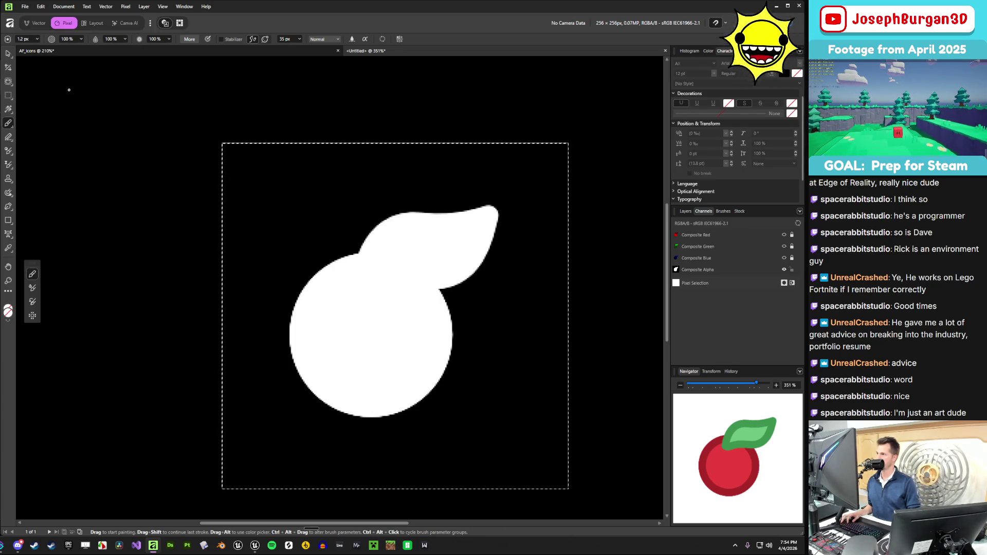
{"action": "left_click", "coordinate": [41, 3]}
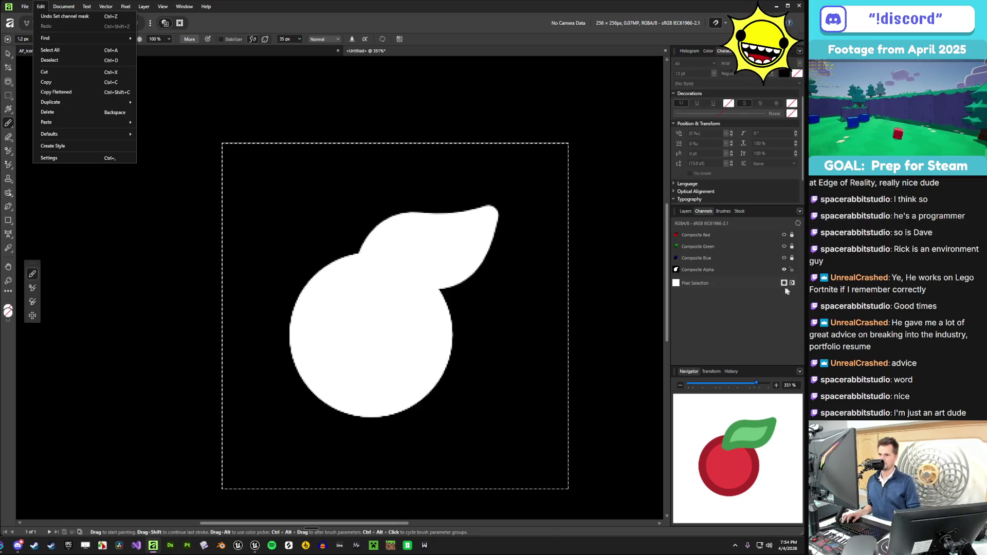
- Select the Group and add a mask inside it
{"action": "left_click", "coordinate": [686, 211]}
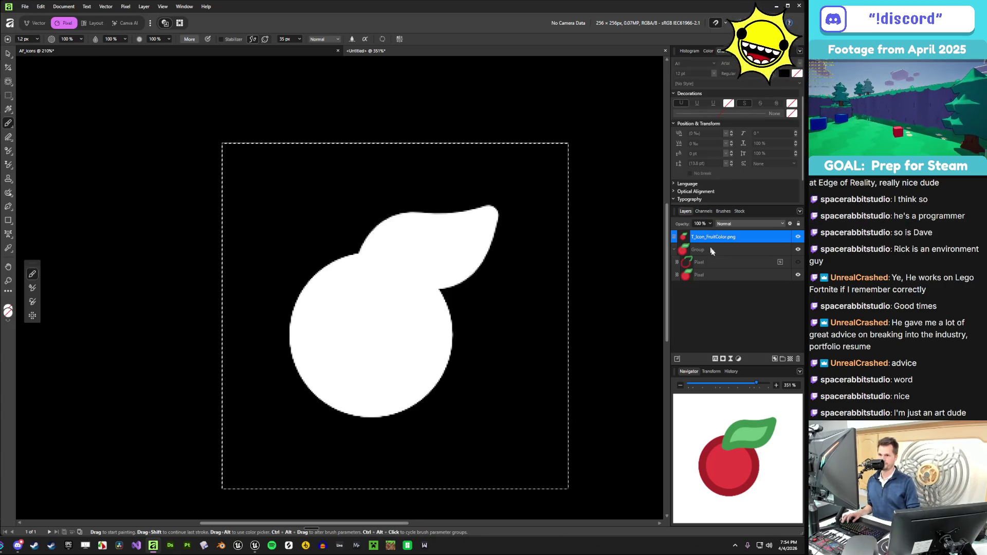
{"action": "right_click", "coordinate": [686, 236]}
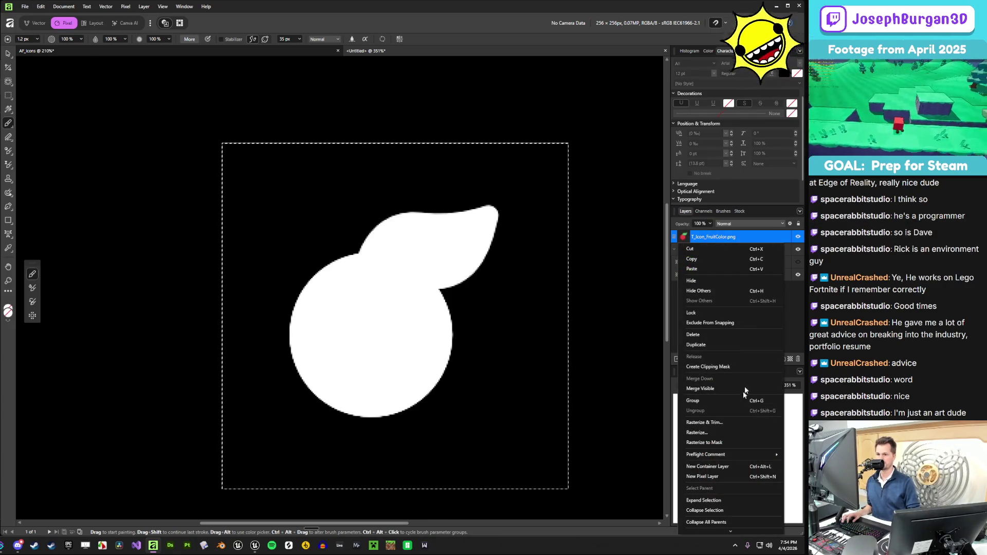
{"action": "left_click", "coordinate": [717, 235]}
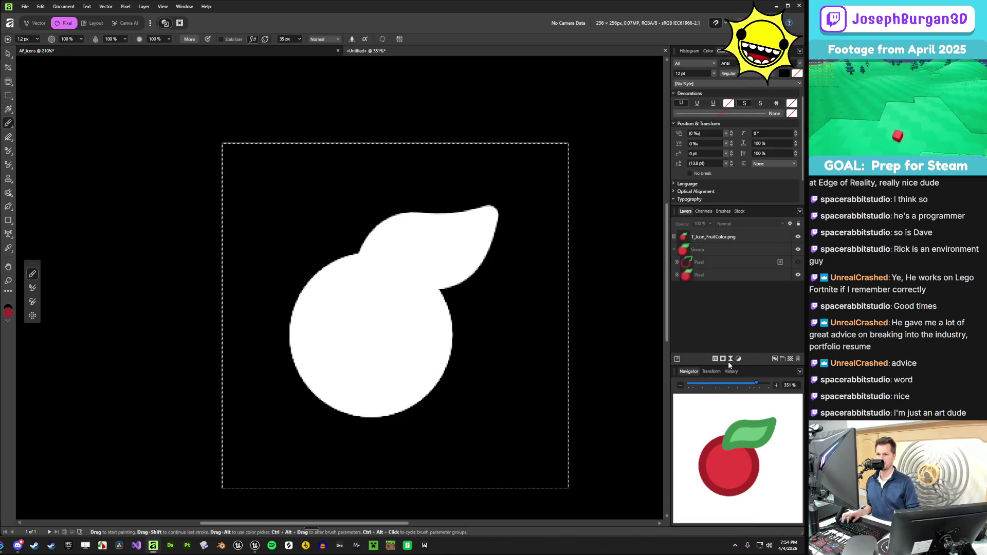
{"action": "left_click", "coordinate": [717, 235]}
{"action": "key", "text": "alt+bracketleft"}
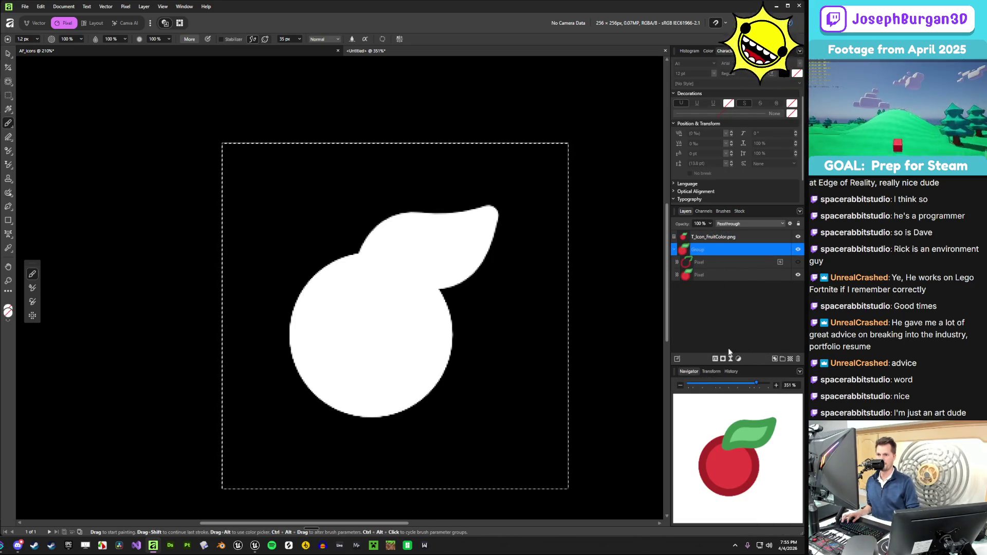
{"action": "left_click", "coordinate": [723, 358]}
- Hide the T_Icon_FruitColor.png layer and bring the AF_Icons document to the front
{"action": "left_click", "coordinate": [798, 236]}
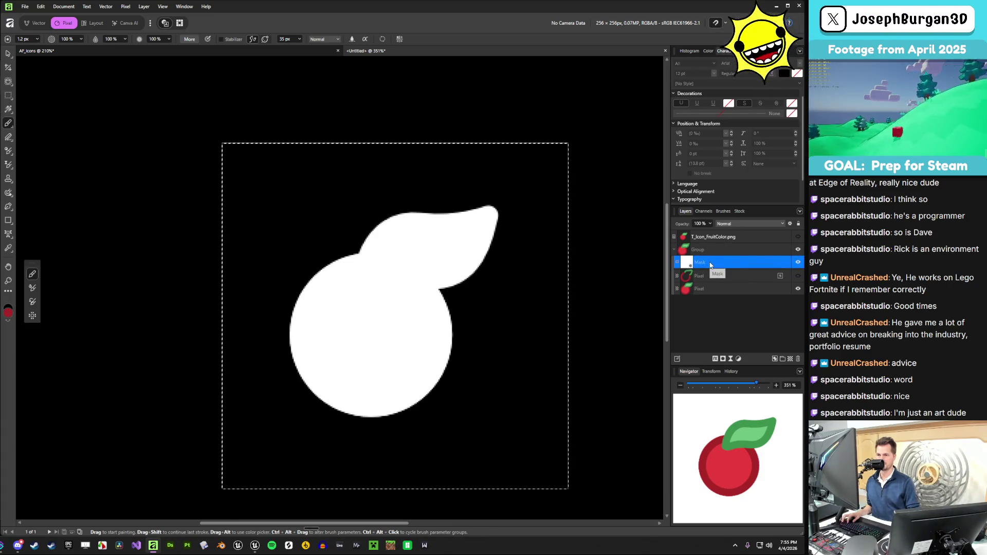
{"action": "key", "text": "ctrl+shift+n"}
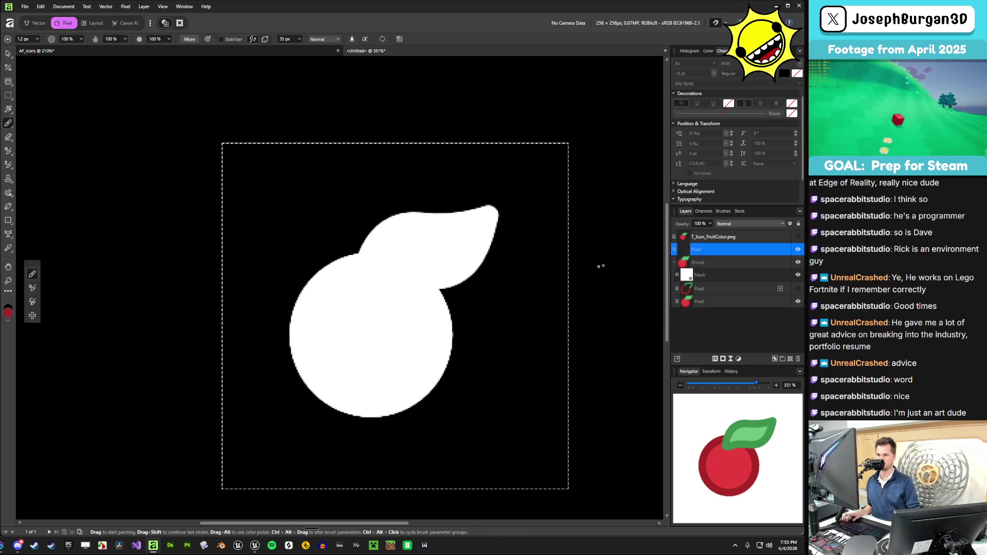
{"action": "key", "text": "ctrl+z"}
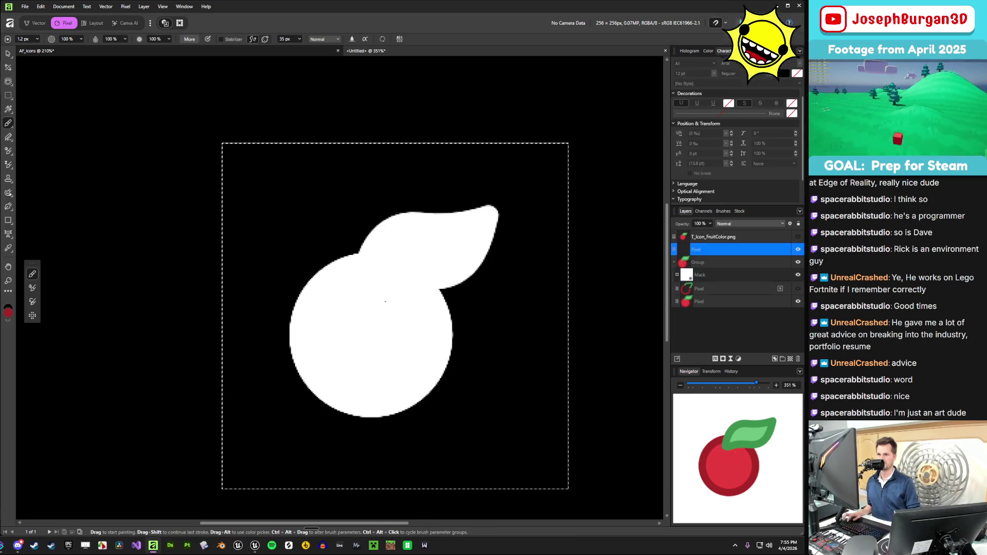
{"action": "left_click", "coordinate": [64, 50]}
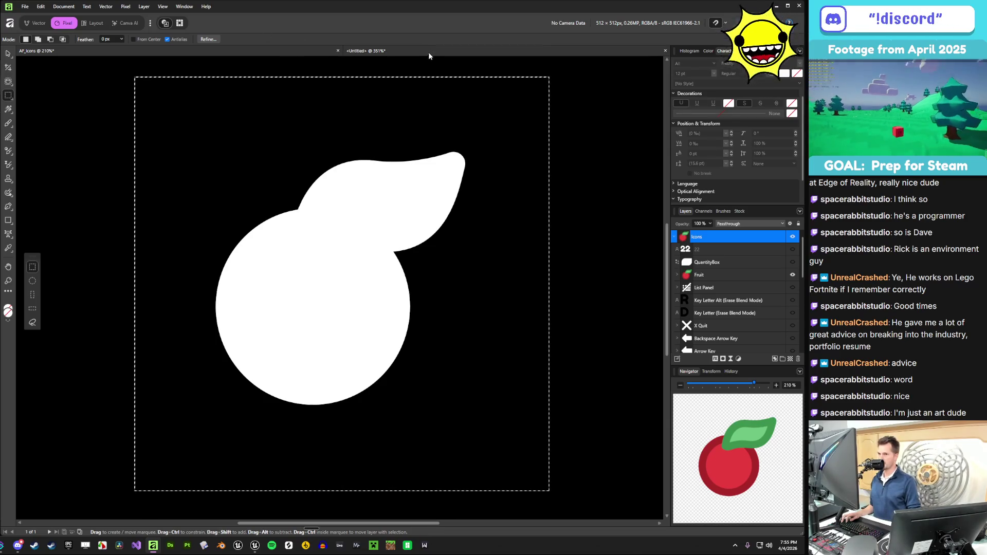
- Return to the untitled cherry document to view the Group's mask as a white silhouette
{"action": "left_click", "coordinate": [365, 50]}
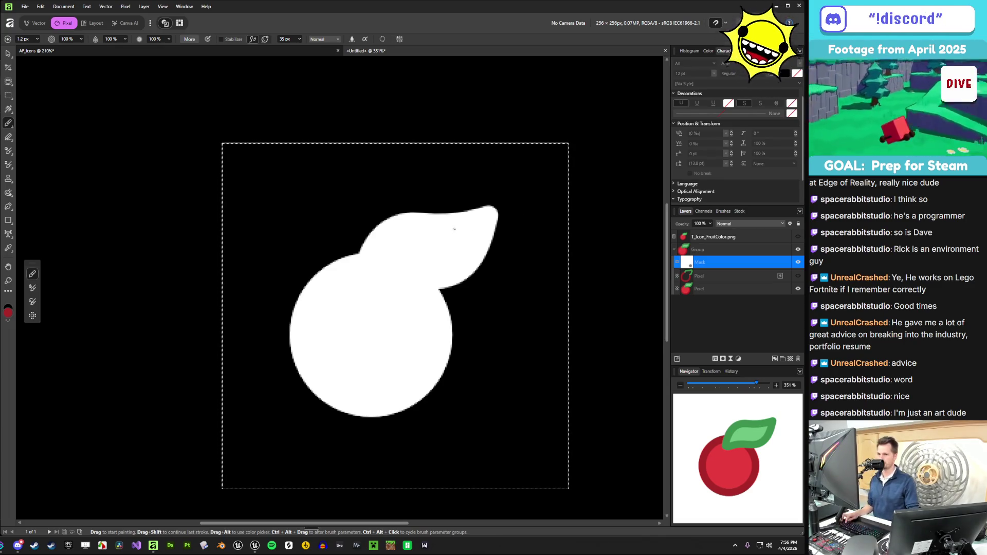
{"action": "scroll", "coordinate": [542, 279], "scroll_direction": "down", "scroll_amount": 1}
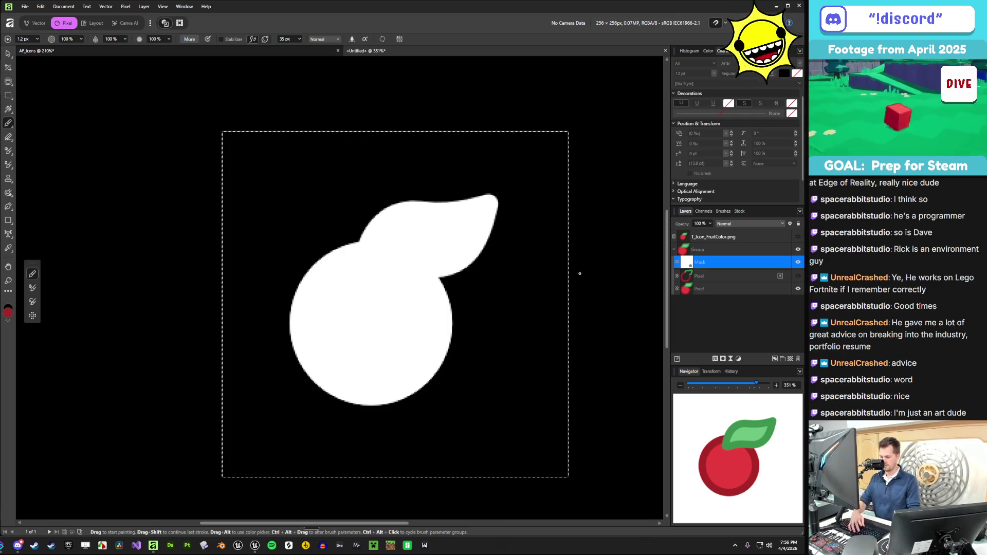
{"action": "key", "text": "Print"}
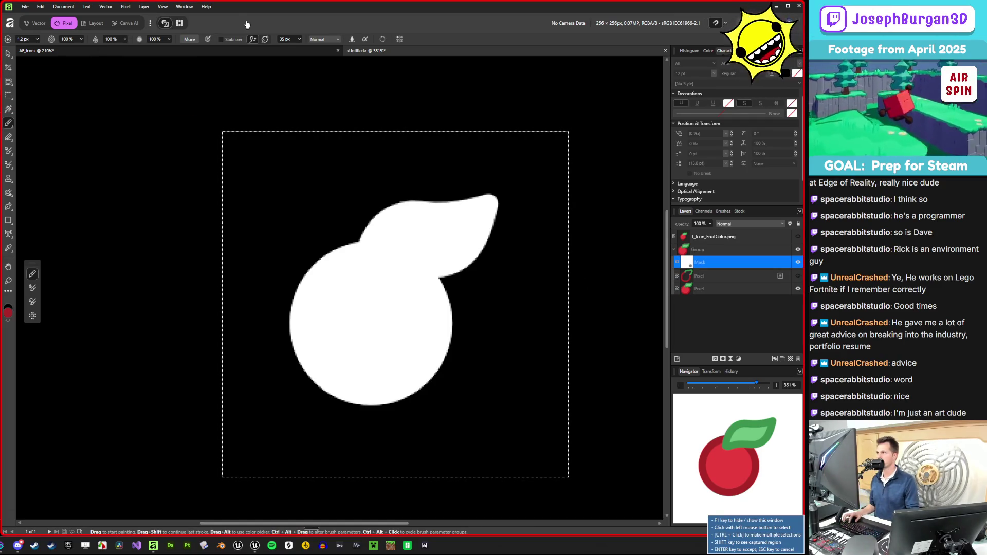
- Capture a screenshot of the mask view and zoom in on the fruit
{"action": "left_click", "coordinate": [249, 24]}
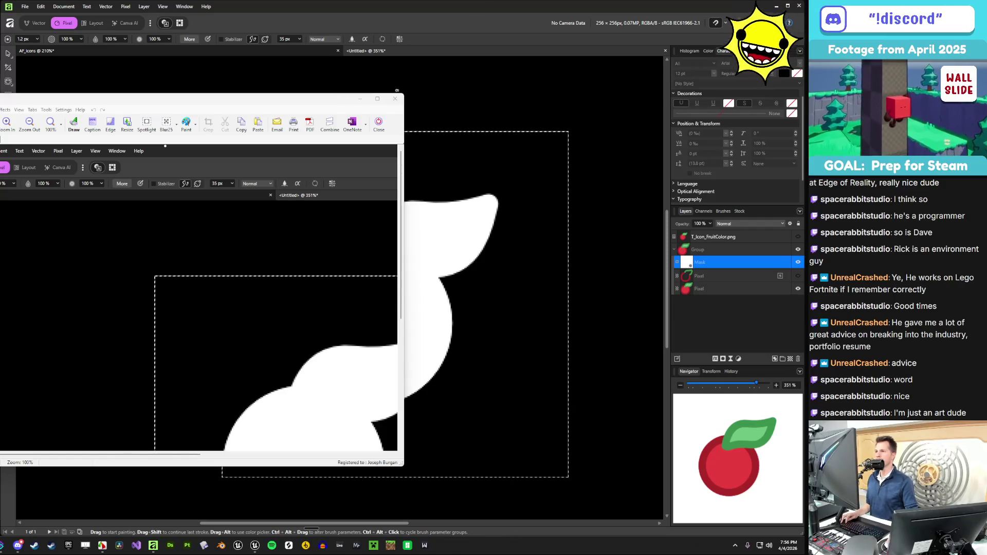
{"action": "left_click", "coordinate": [395, 98]}
{"action": "key", "text": "ctrl+a"}
{"action": "scroll", "coordinate": [437, 252], "scroll_direction": "up", "scroll_amount": 1}
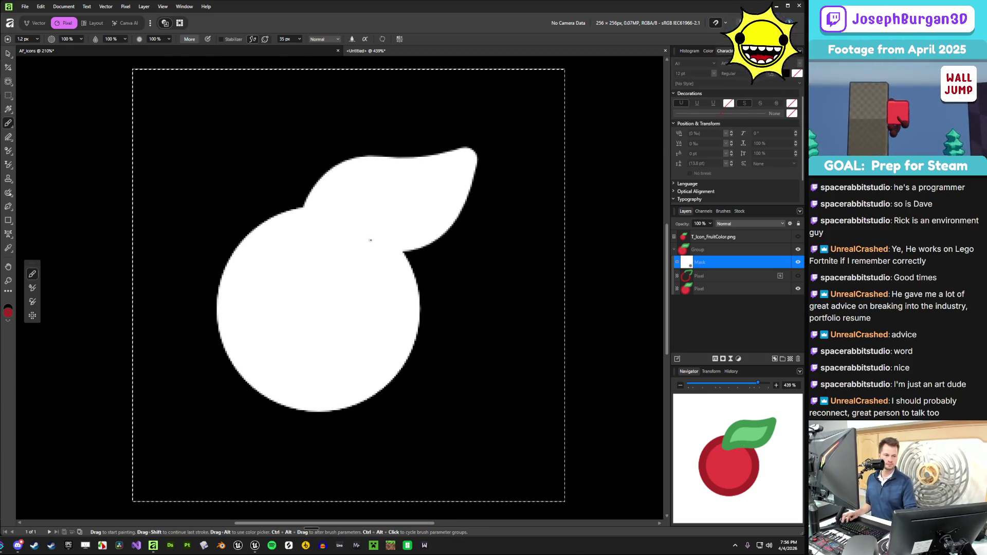
- Turn the Blue, Green and Red channels back on to restore the full-colour cherry
{"action": "left_click", "coordinate": [719, 285]}
{"action": "left_click", "coordinate": [718, 275]}
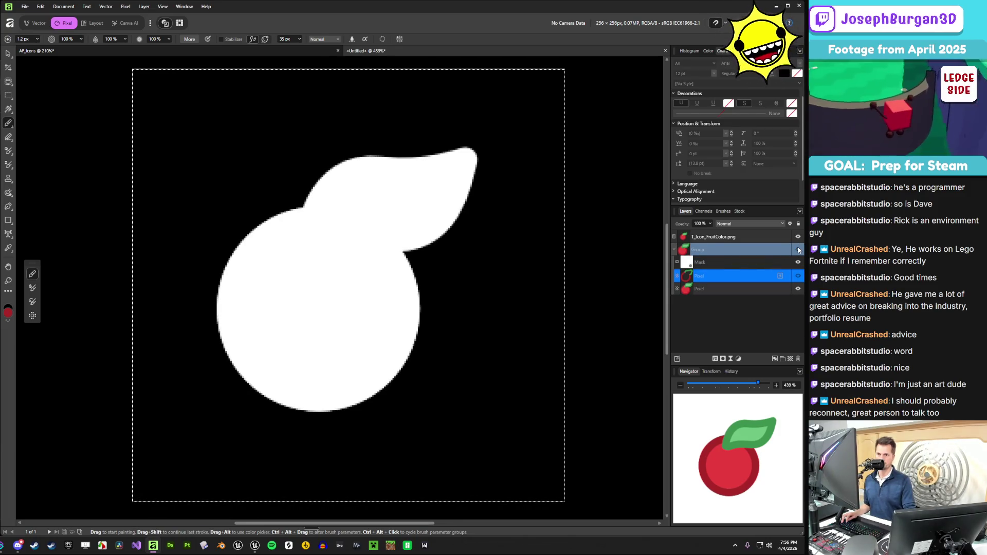
{"action": "left_click", "coordinate": [703, 211]}
{"action": "left_click", "coordinate": [784, 258]}
{"action": "left_click", "coordinate": [784, 247]}
{"action": "left_click", "coordinate": [784, 235]}
{"action": "left_click", "coordinate": [685, 211]}
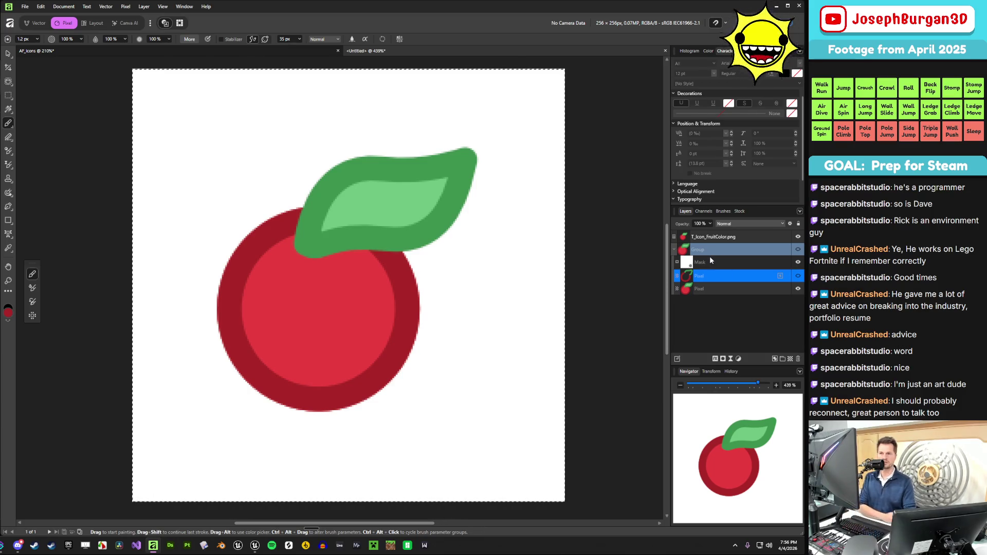
- Deselect the canvas with Ctrl+D, then view the Composite Alpha channel on its own
{"action": "left_click", "coordinate": [704, 212]}
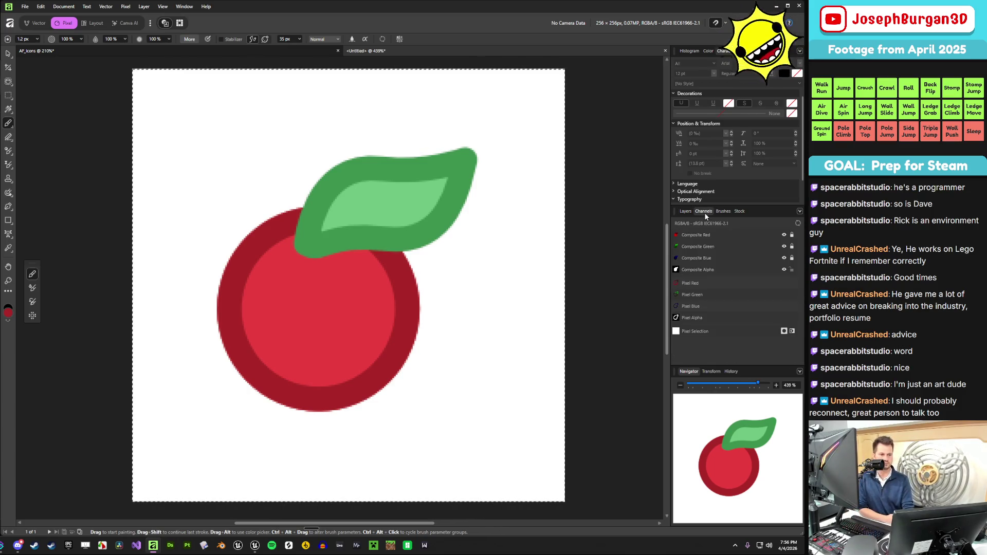
{"action": "left_click", "coordinate": [163, 8]}
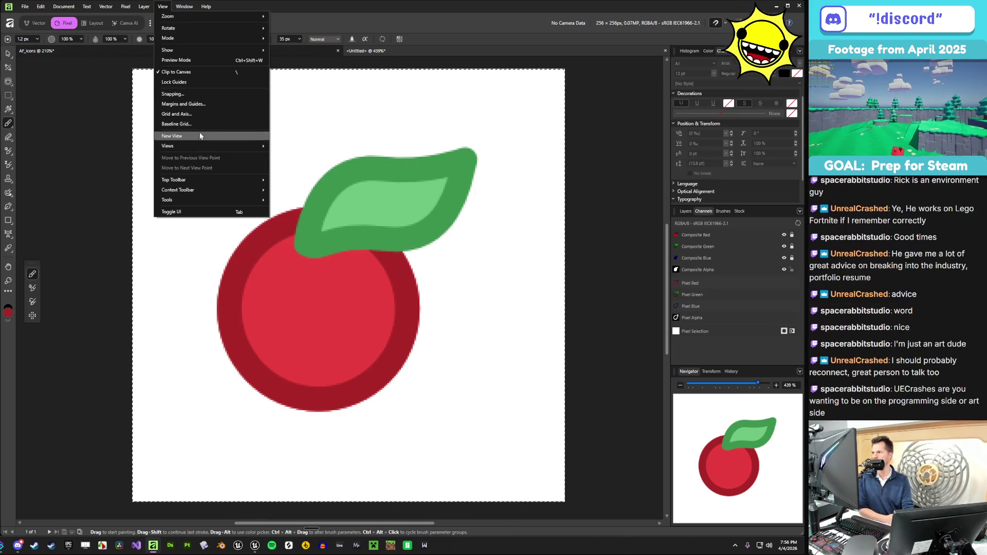
{"action": "left_click", "coordinate": [164, 7]}
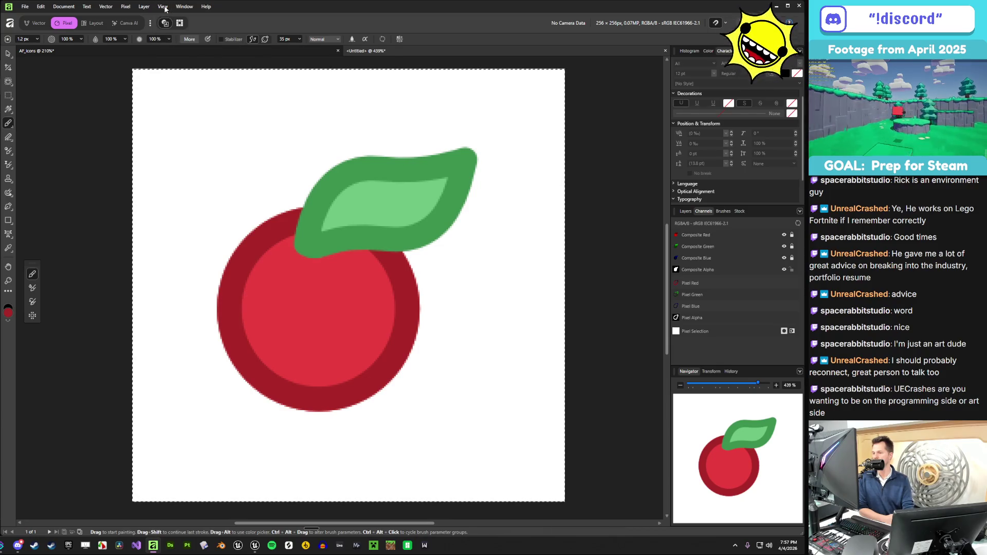
{"action": "key", "text": "ctrl+d"}
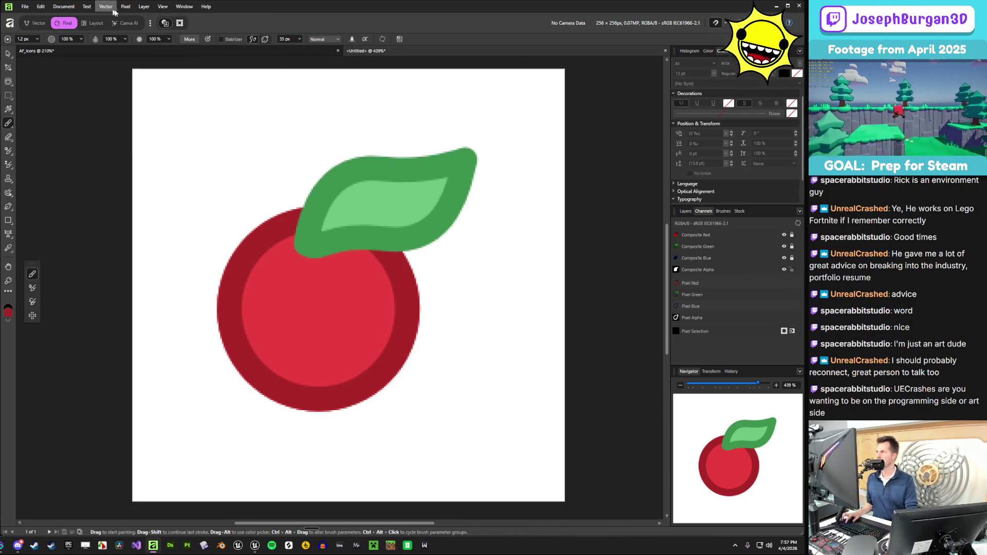
{"action": "left_click", "coordinate": [162, 6]}
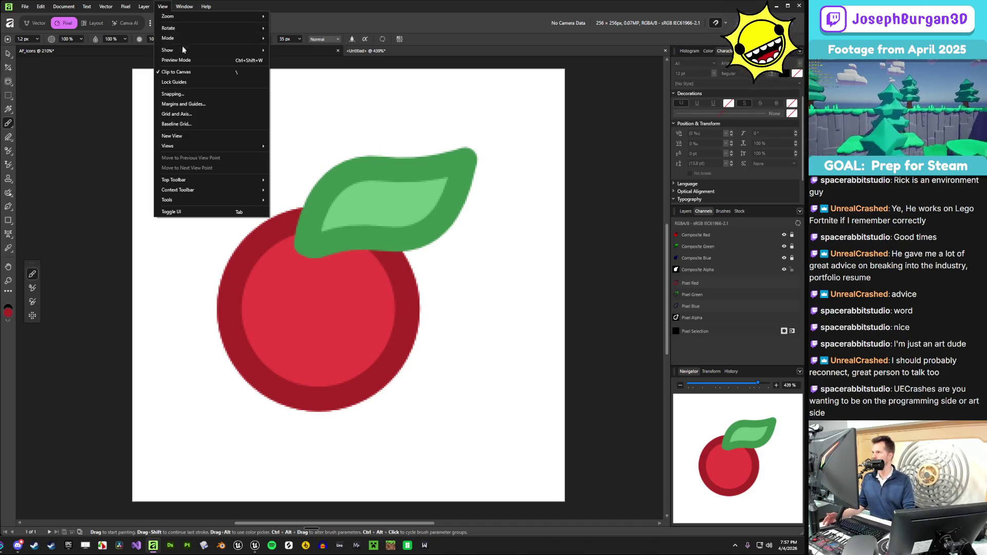
{"action": "mouse_move", "coordinate": [203, 202]}
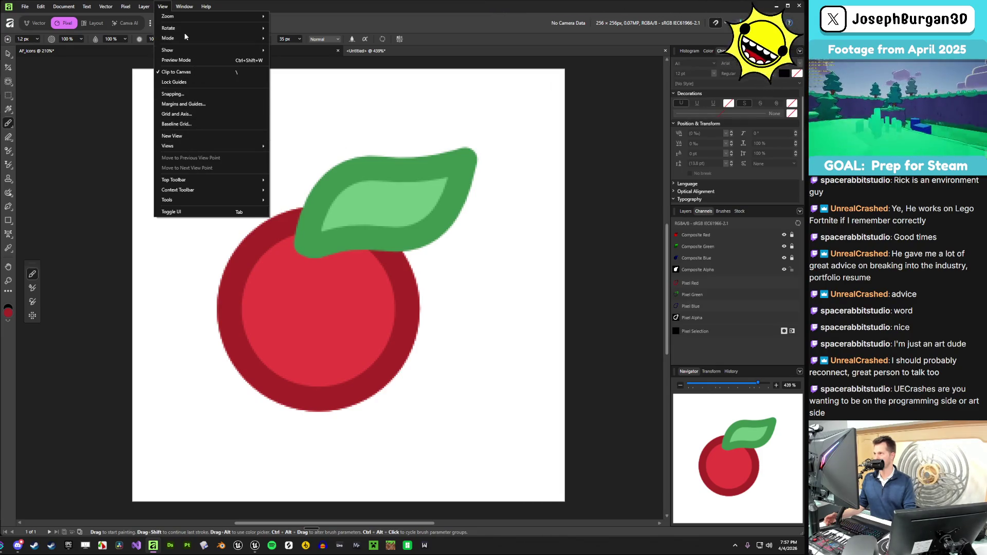
{"action": "left_click", "coordinate": [283, 5]}
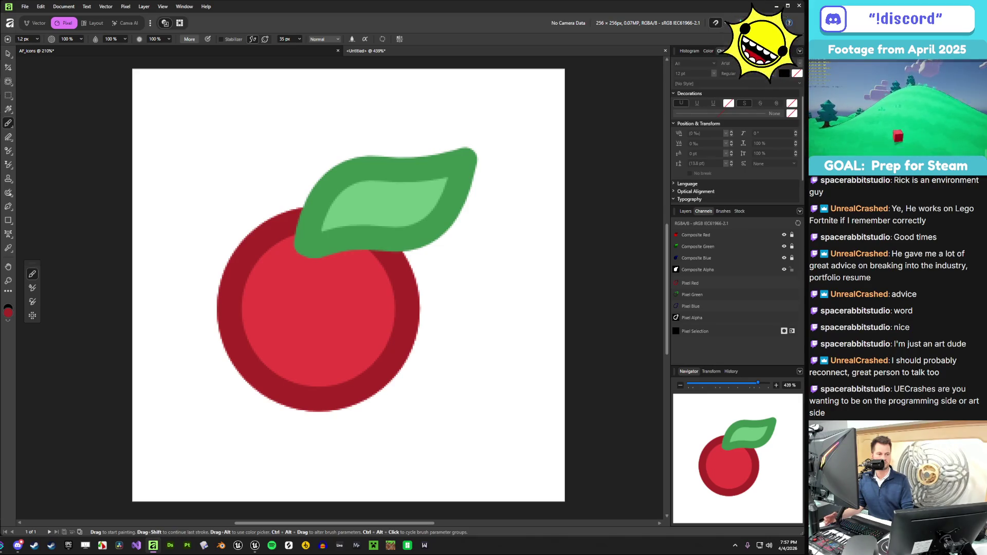
{"action": "left_click", "coordinate": [717, 268], "text": "alt"}
{"action": "right_click", "coordinate": [692, 268]}
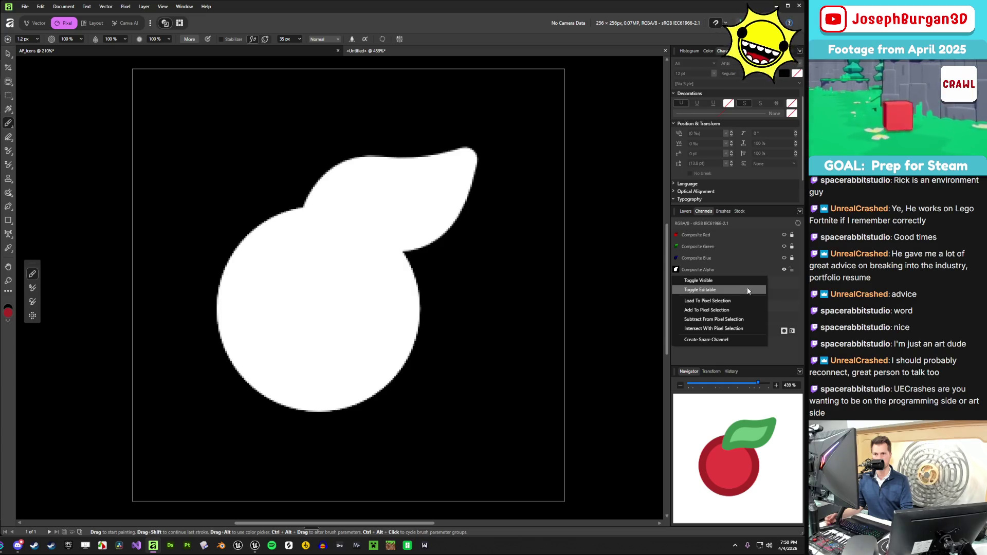
- Load the Composite Alpha channel as a pixel selection from its context menu
{"action": "left_click", "coordinate": [781, 301]}
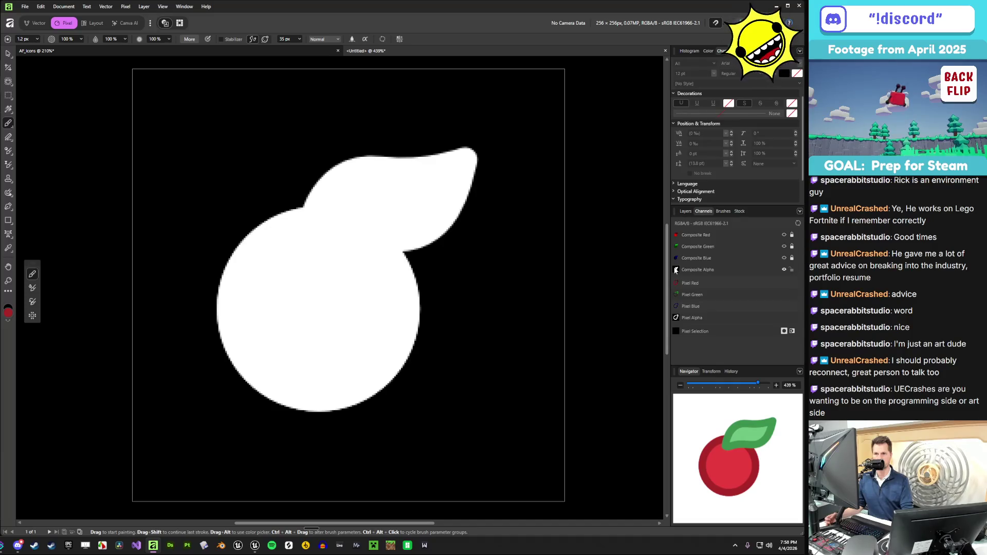
{"action": "right_click", "coordinate": [702, 271]}
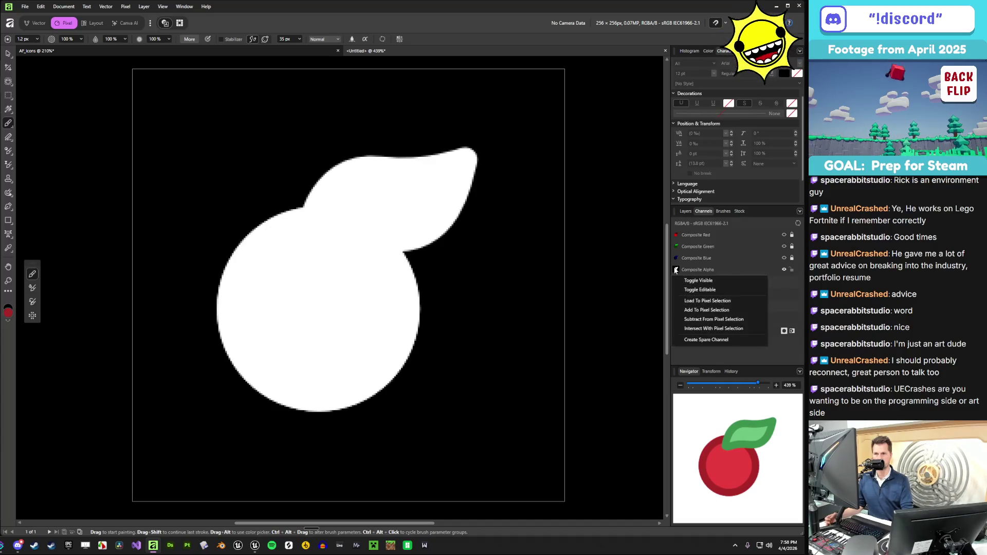
{"action": "left_click", "coordinate": [743, 311]}
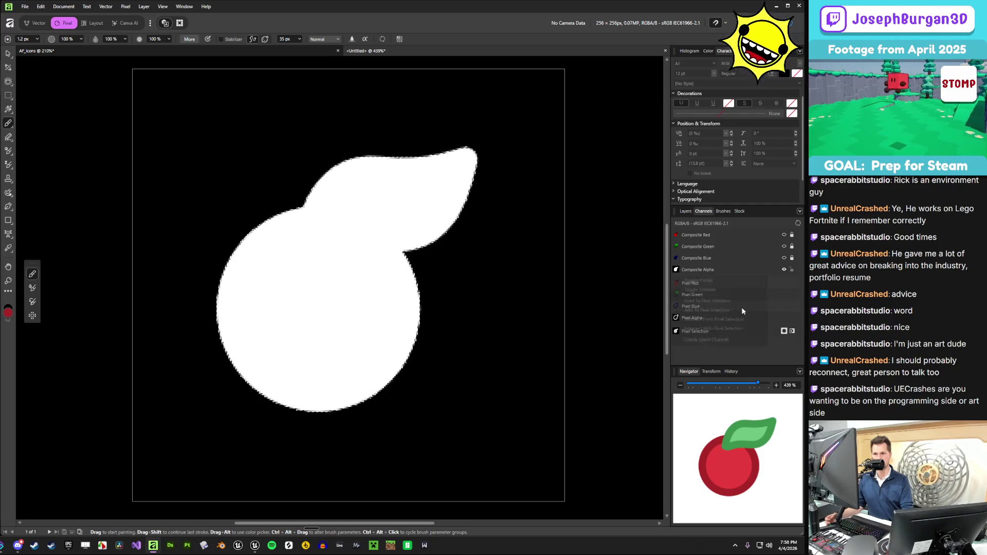
{"action": "right_click", "coordinate": [677, 270]}
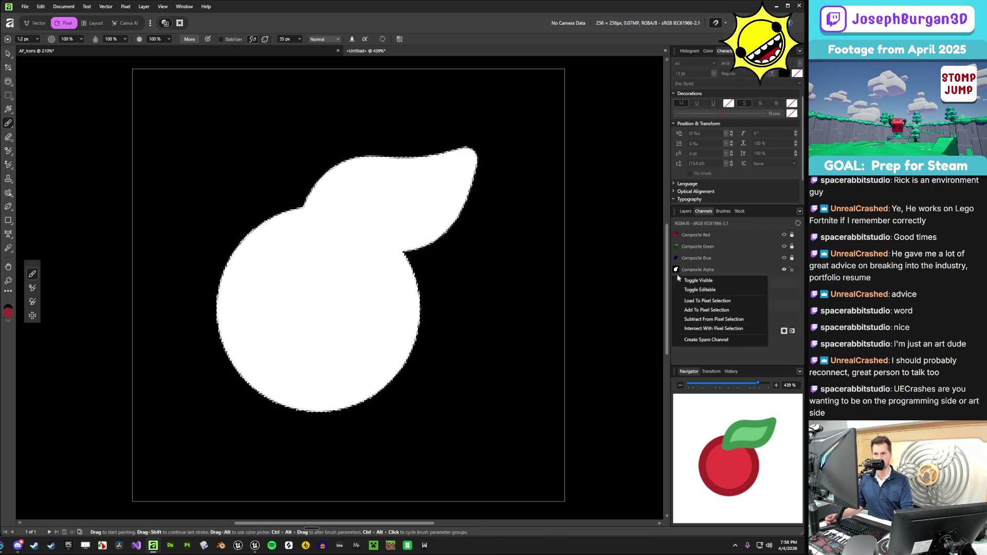
{"action": "left_click", "coordinate": [713, 310]}
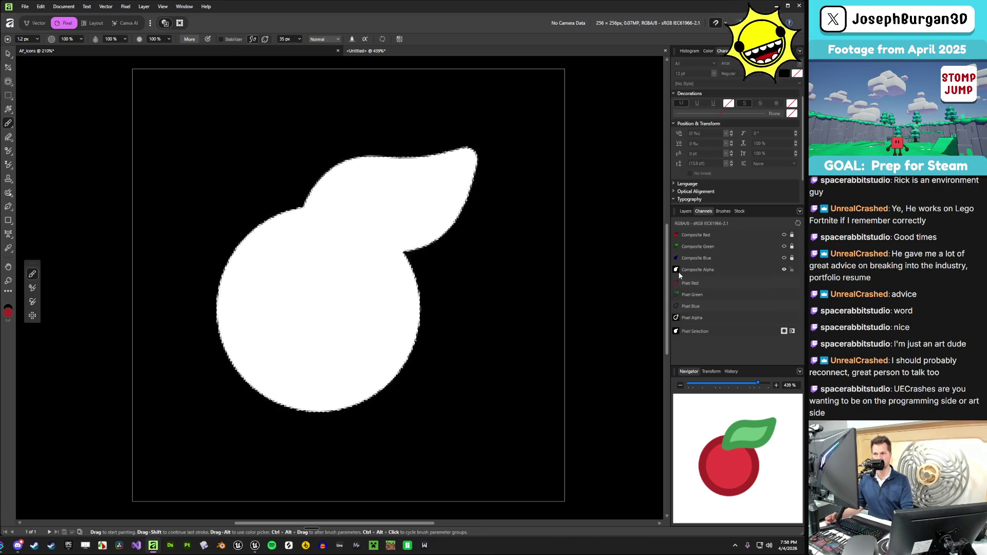
{"action": "left_click", "coordinate": [685, 212]}
- Fill the Mask layer white, then fill the selected fruit shape black
{"action": "left_click_drag", "start_coordinate": [710, 263], "coordinate": [717, 277]}
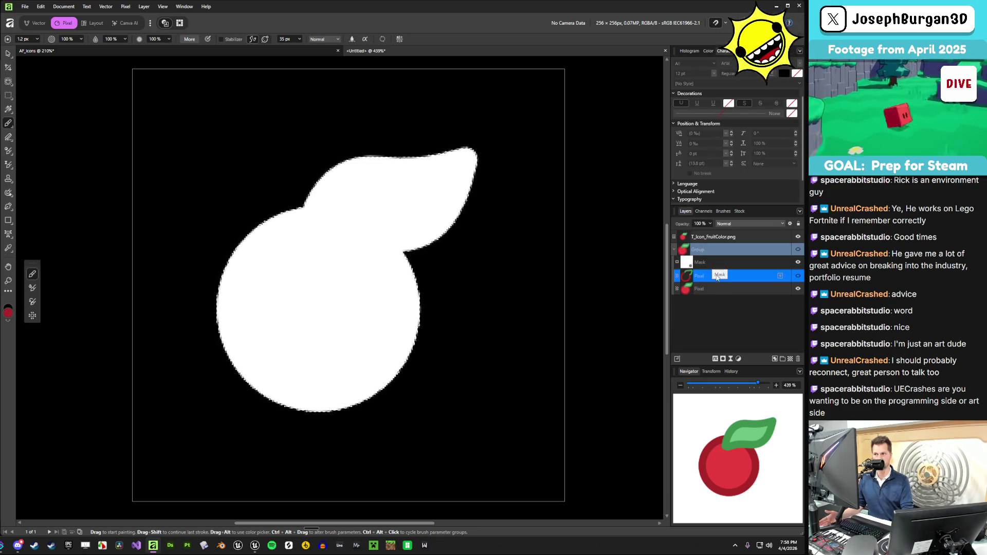
{"action": "left_click", "coordinate": [689, 262]}
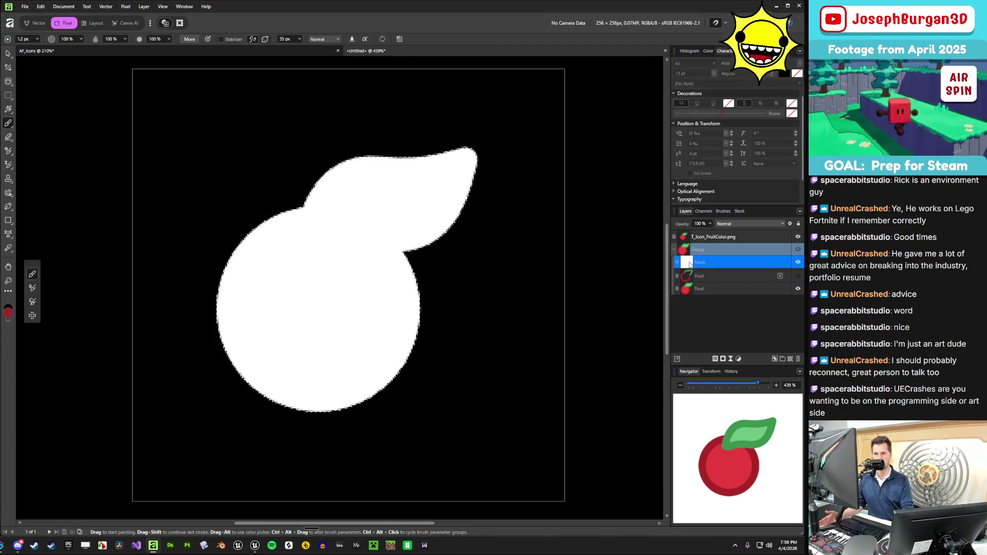
{"action": "right_click", "coordinate": [690, 264]}
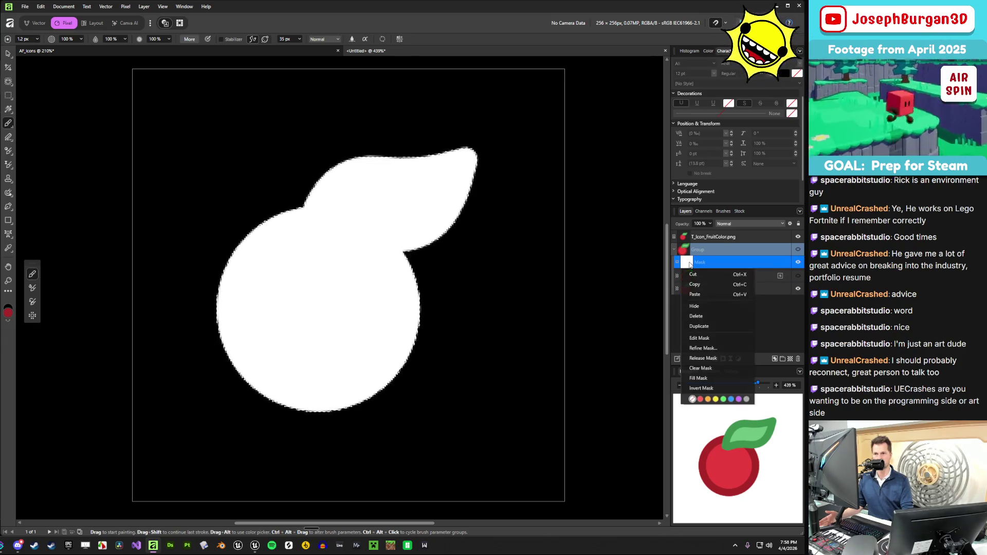
{"action": "left_click", "coordinate": [717, 337]}
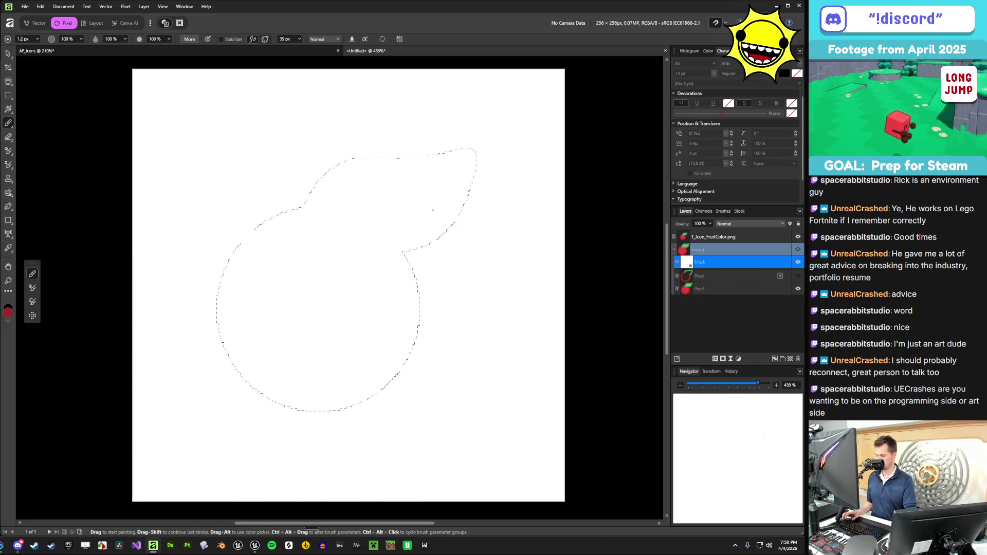
{"action": "key", "text": "x"}
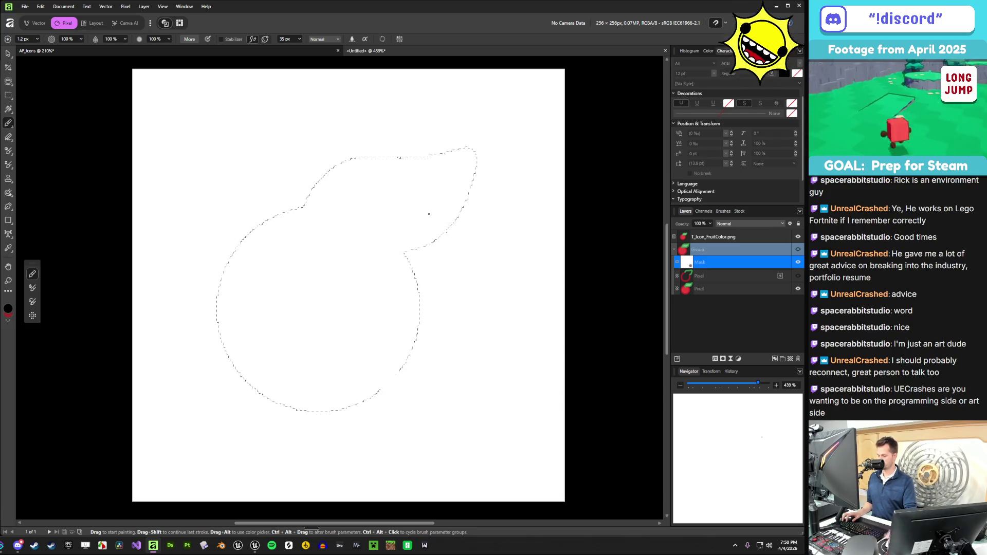
{"action": "key", "text": "alt+BackSpace"}
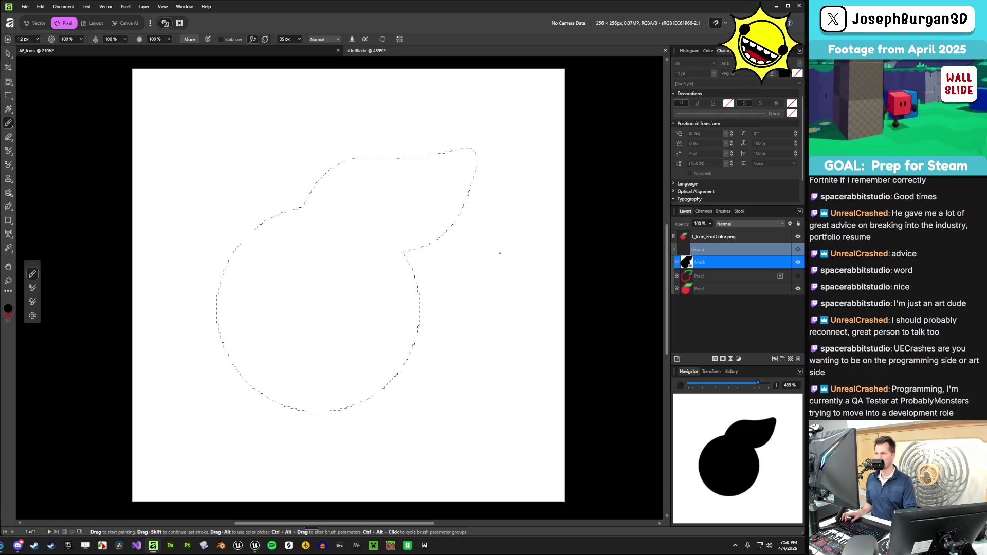
- Undo the black fill, deselect, invert the mask and view it on its own
{"action": "key", "text": "ctrl+z"}
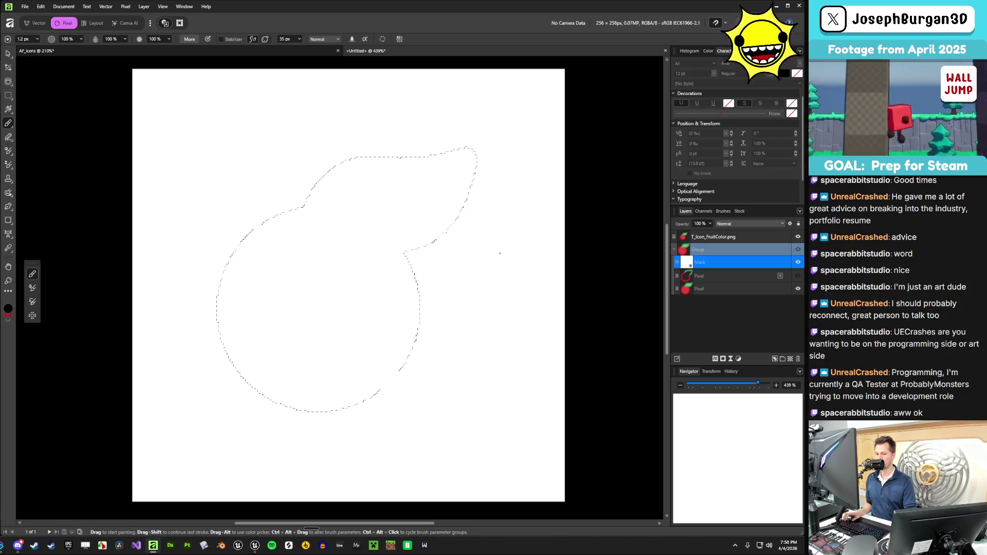
{"action": "key", "text": "ctrl+d"}
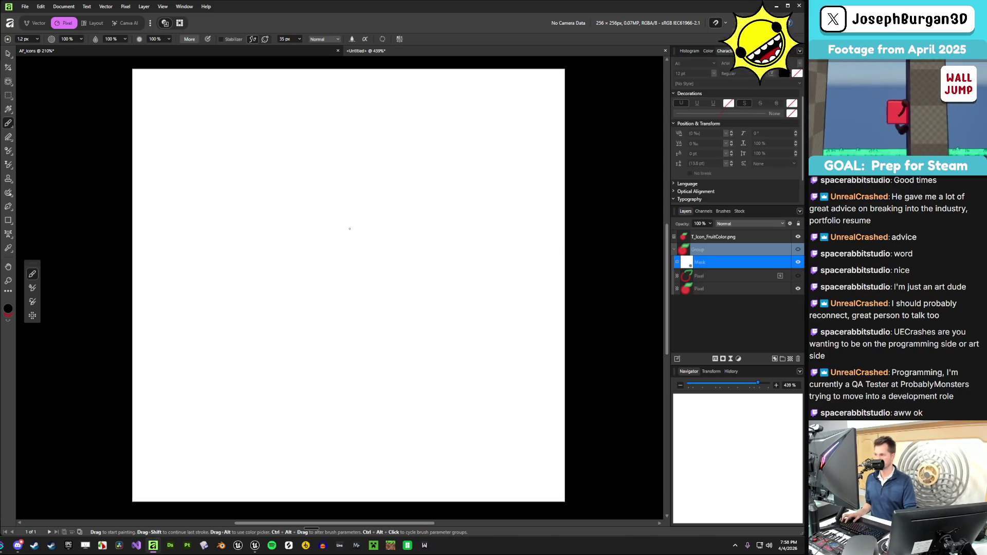
{"action": "key", "text": "ctrl+i"}
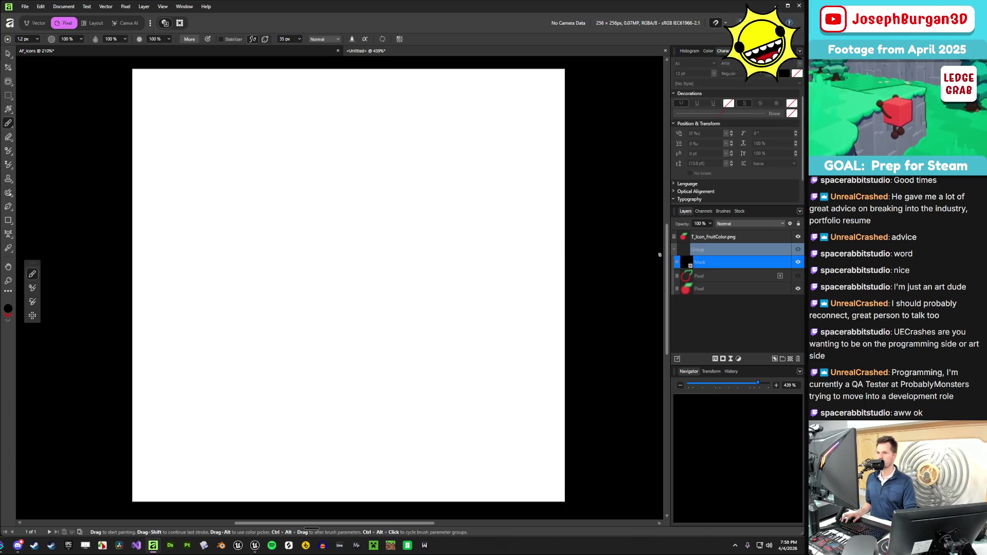
{"action": "left_click", "coordinate": [718, 268], "text": "alt"}
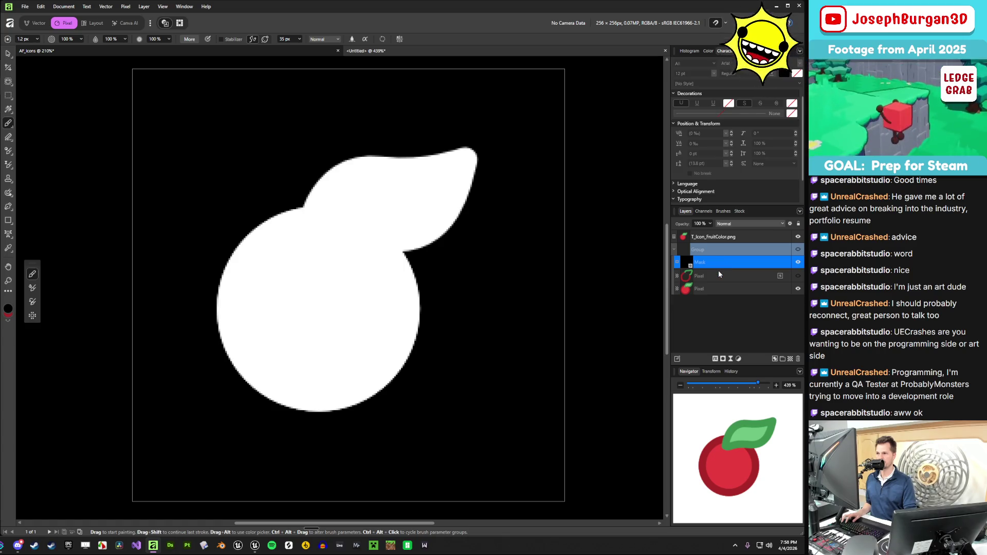
- Turn all colour channels back on and load the alpha as a selection around the fruit
{"action": "left_click", "coordinate": [711, 213]}
{"action": "left_click", "coordinate": [785, 259]}
{"action": "left_click", "coordinate": [784, 235]}
{"action": "left_click", "coordinate": [785, 246]}
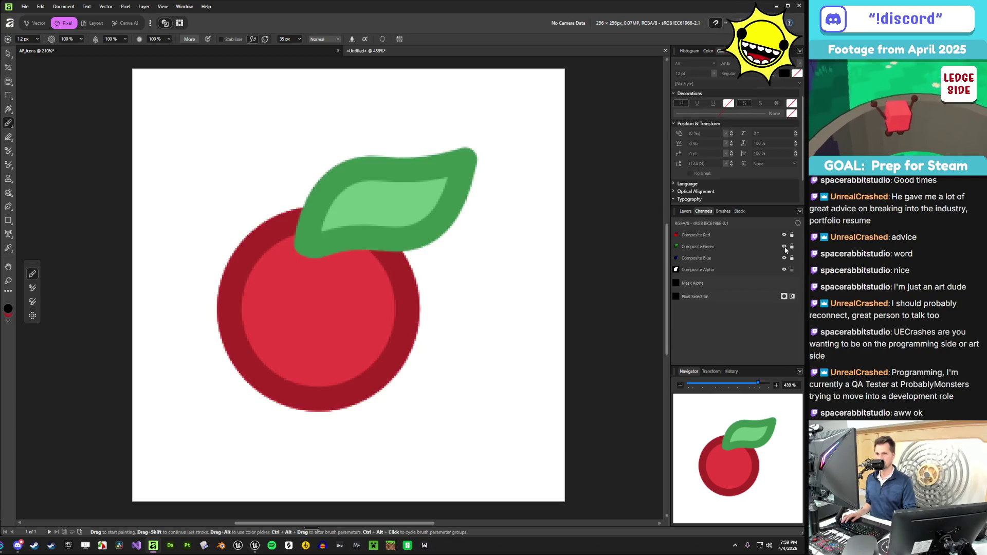
{"action": "right_click", "coordinate": [678, 270]}
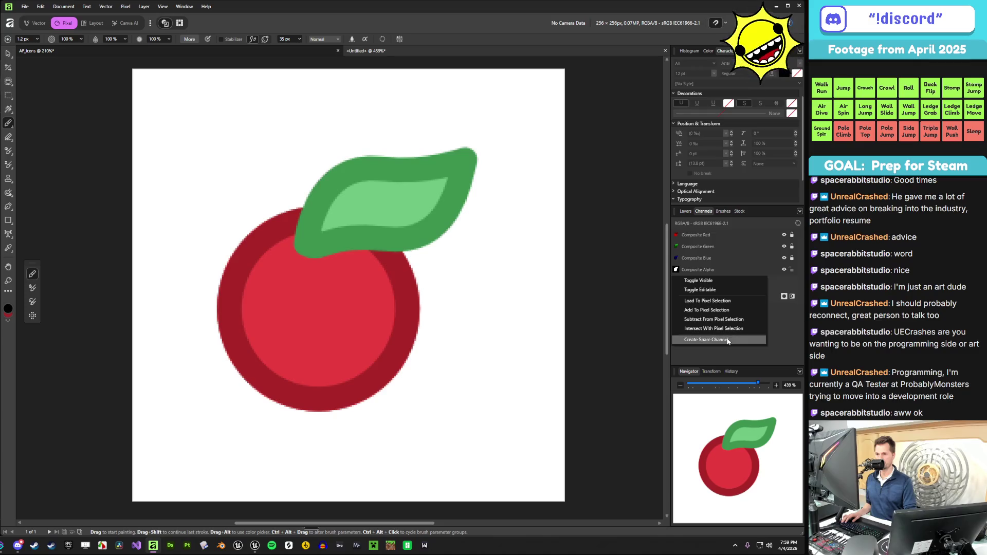
{"action": "left_click", "coordinate": [714, 310]}
- Edit the Group's mask and fill the fruit selection with white (FFFFFF)
{"action": "left_click", "coordinate": [686, 212]}
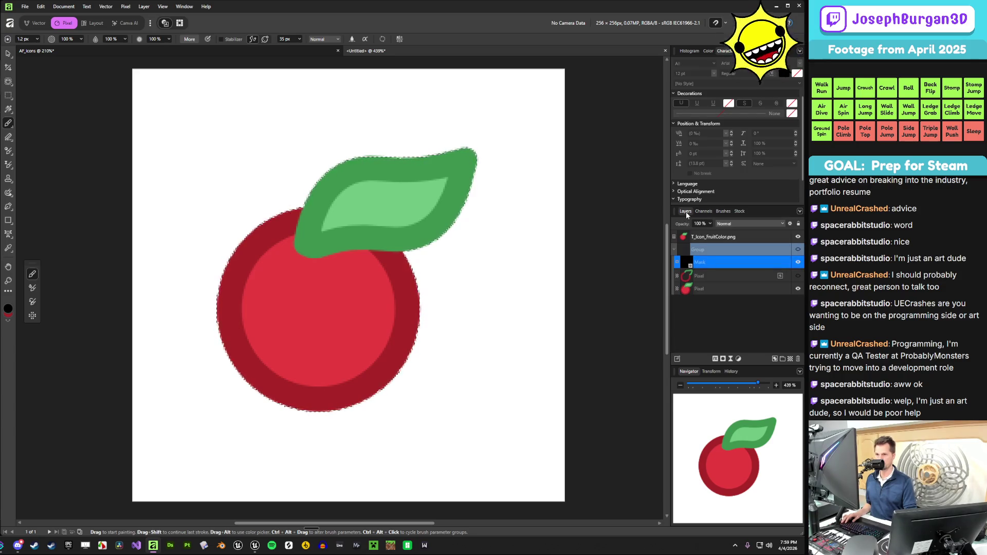
{"action": "right_click", "coordinate": [692, 262]}
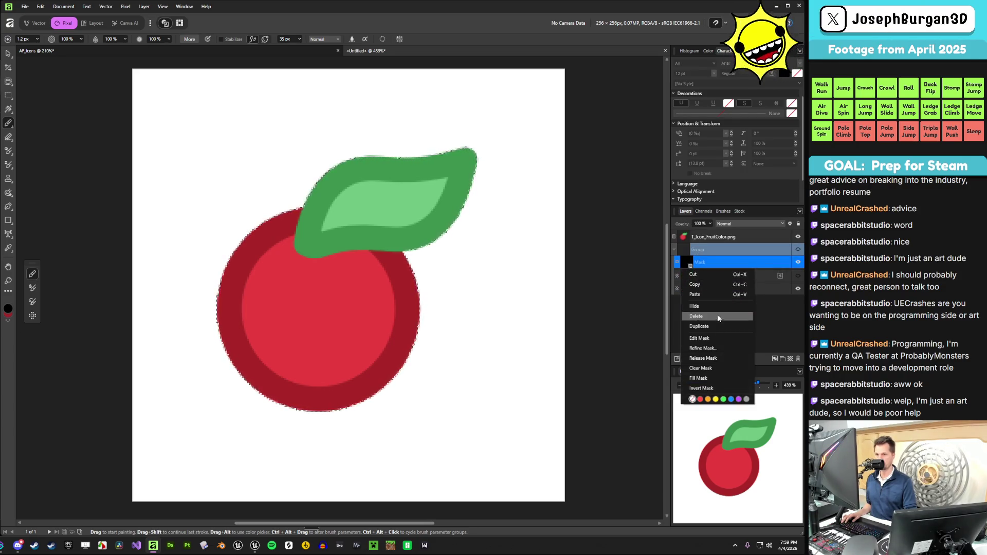
{"action": "left_click", "coordinate": [721, 338]}
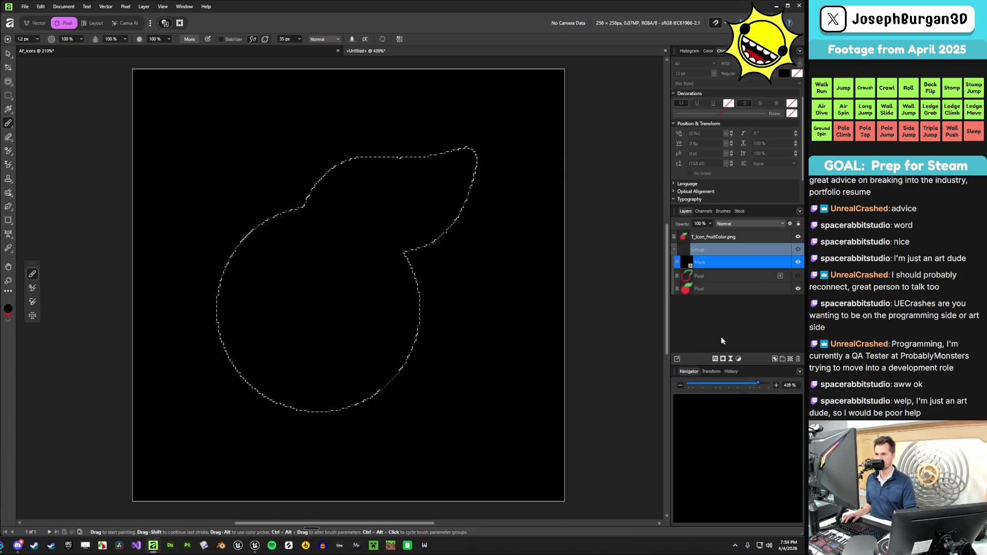
{"action": "left_click", "coordinate": [8, 310]}
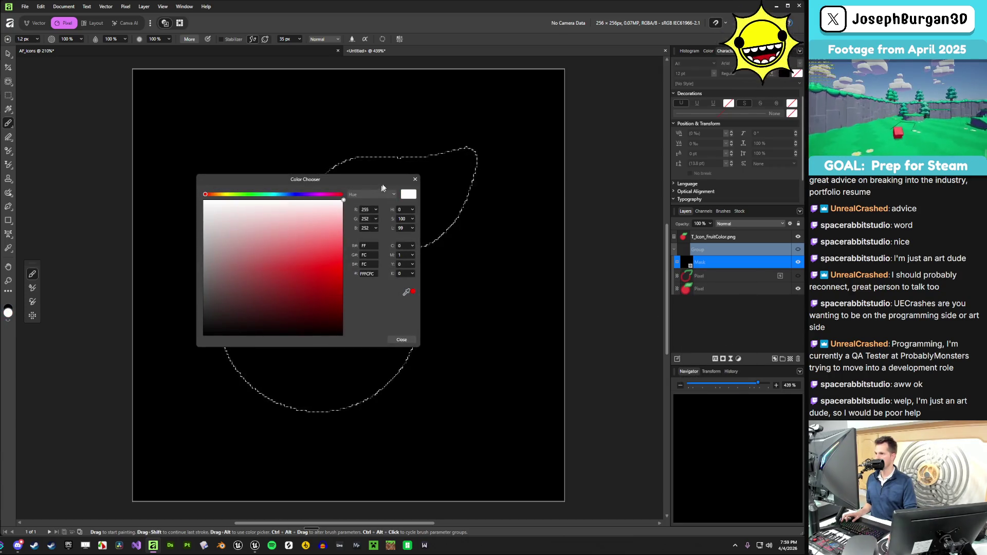
{"action": "left_click_drag", "start_coordinate": [252, 225], "coordinate": [173, 187]}
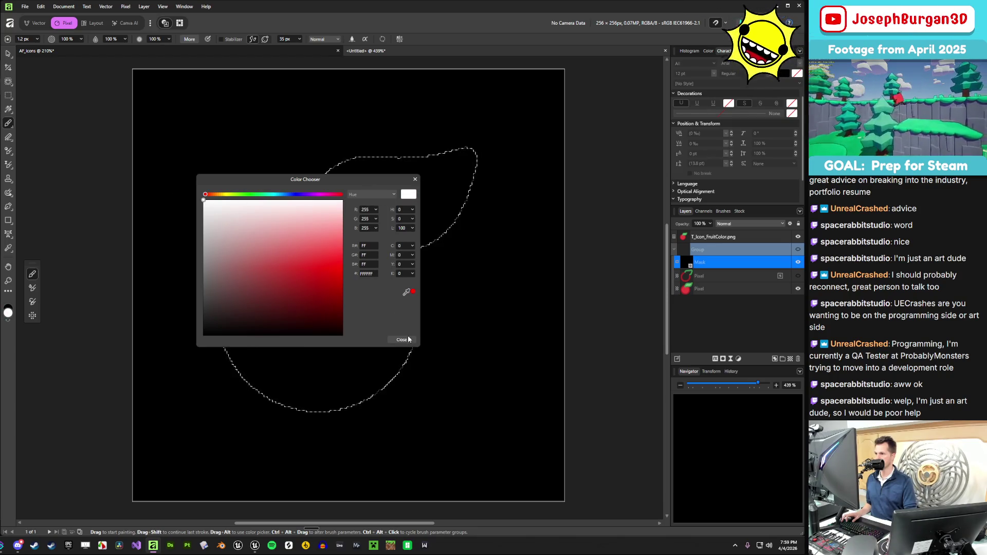
{"action": "left_click", "coordinate": [402, 339]}
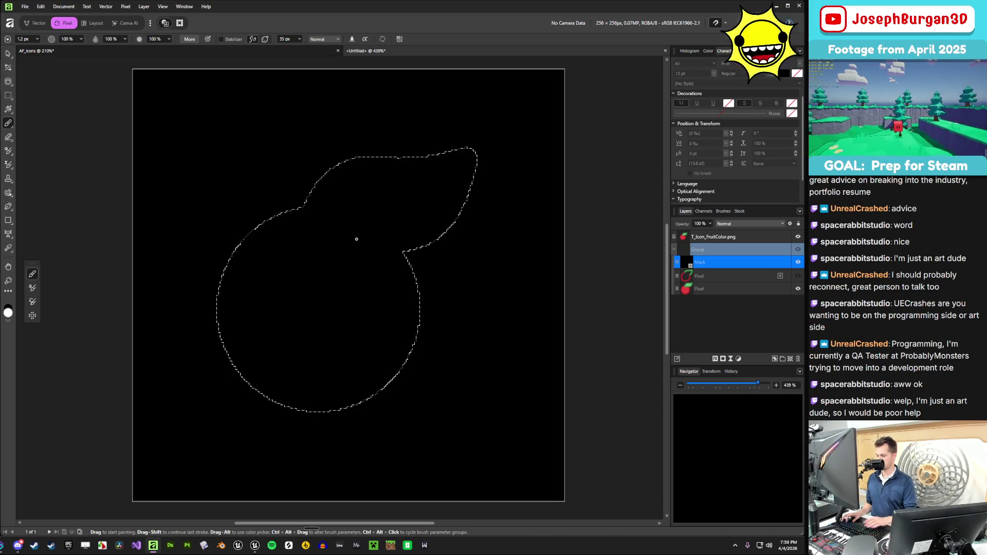
{"action": "key", "text": "alt+BackSpace"}
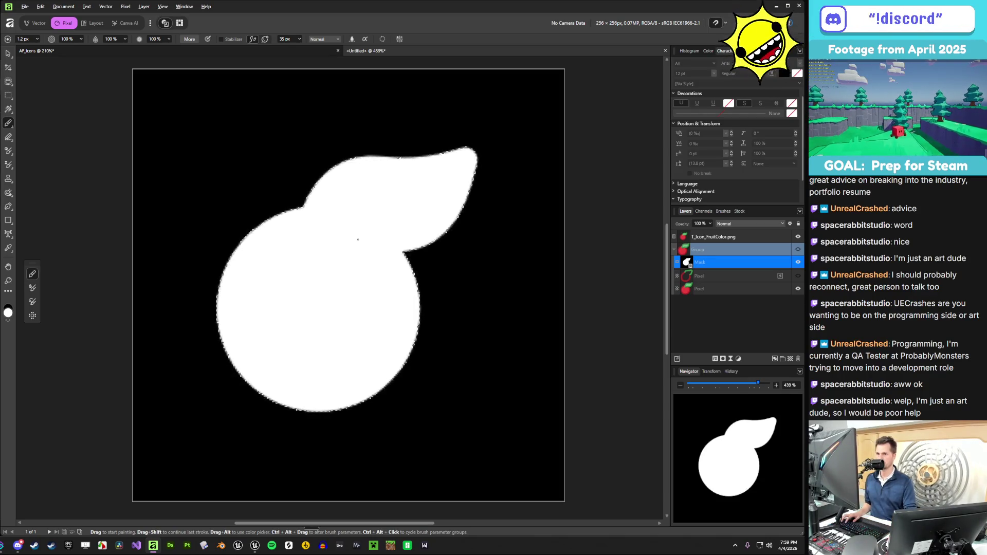
- Hide T_Icon_FruitColor.png, collapse and re-show the Group, and switch to the Move Tool
{"action": "left_click", "coordinate": [730, 250]}
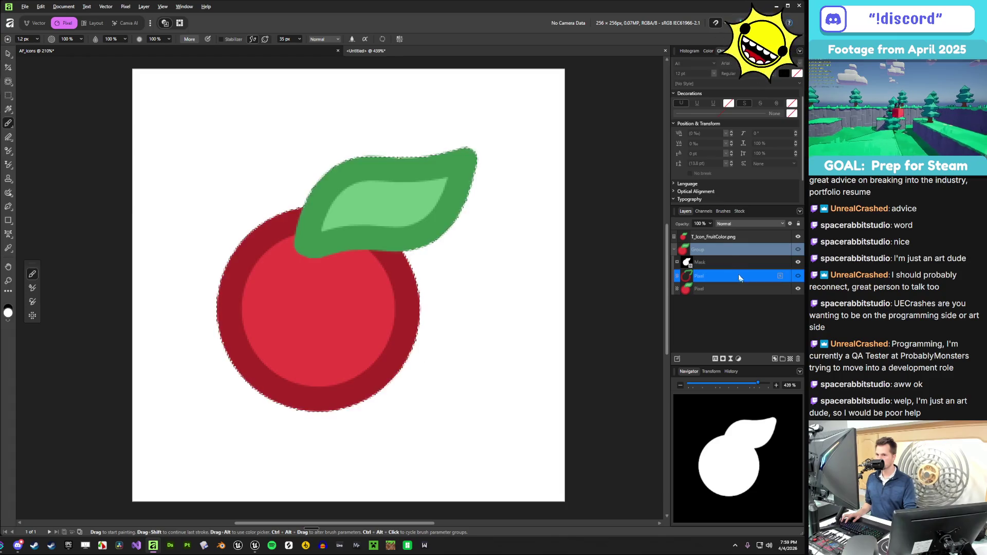
{"action": "left_click", "coordinate": [730, 237]}
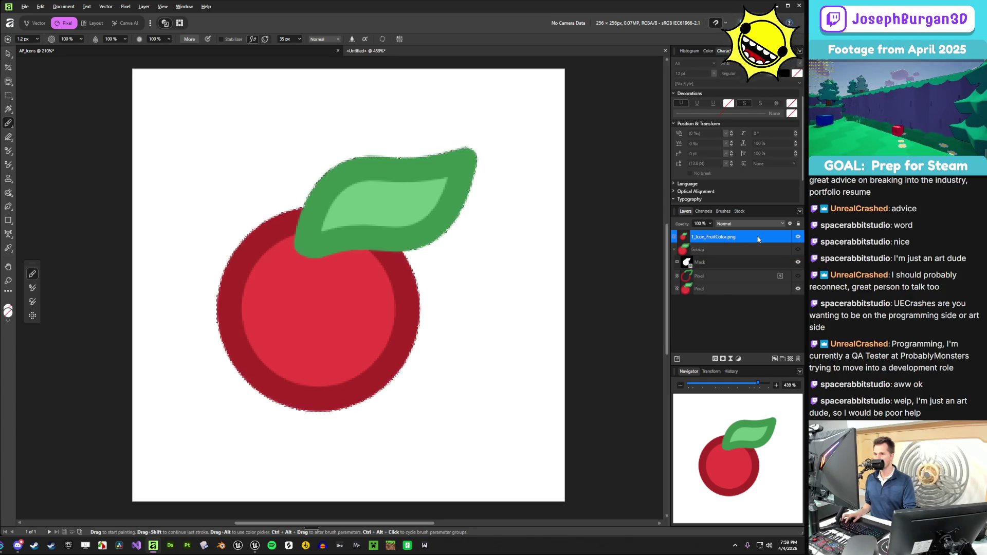
{"action": "left_click", "coordinate": [798, 236]}
{"action": "left_click", "coordinate": [754, 251]}
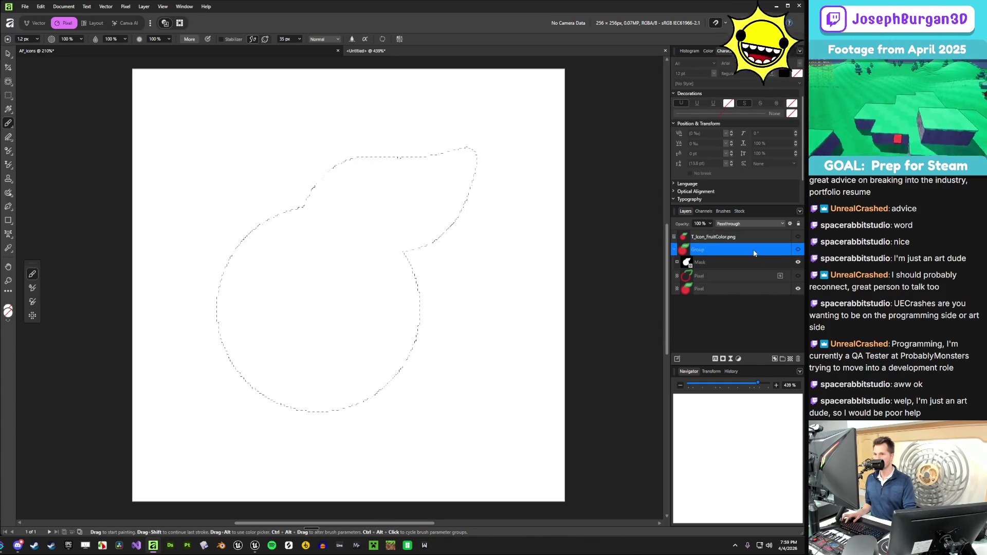
{"action": "left_click", "coordinate": [674, 249]}
{"action": "left_click", "coordinate": [725, 267]}
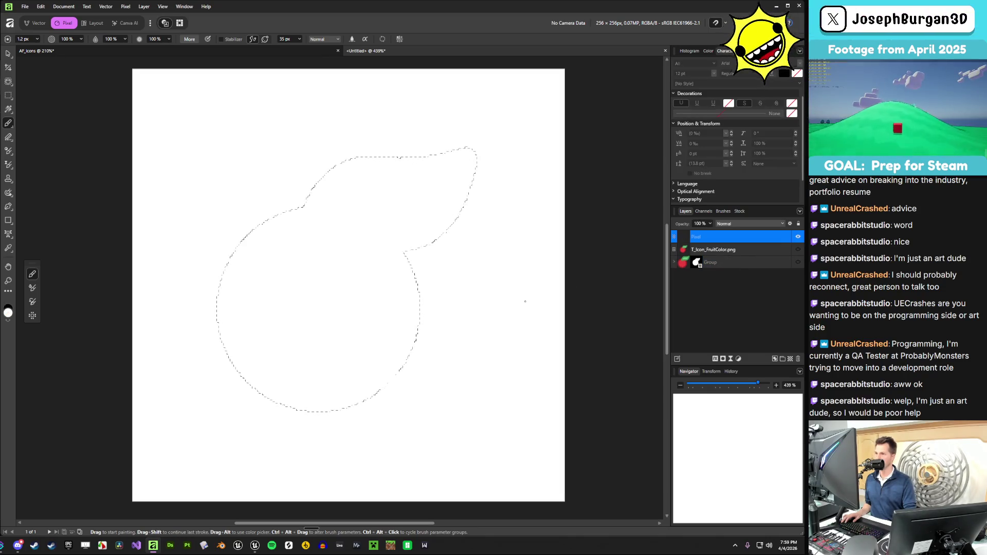
{"action": "left_click", "coordinate": [745, 249]}
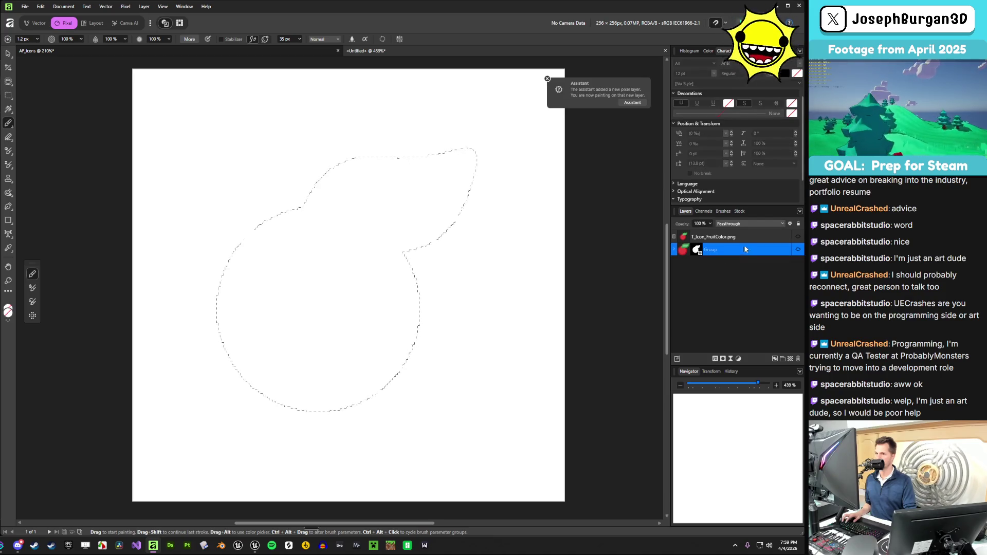
{"action": "left_click", "coordinate": [799, 250]}
{"action": "left_click", "coordinate": [786, 272]}
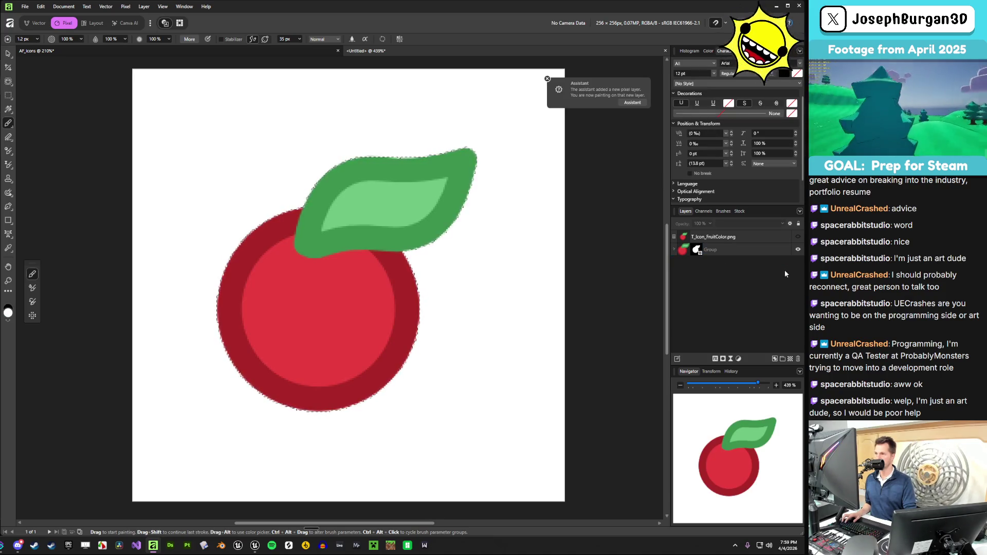
{"action": "left_click", "coordinate": [9, 53]}
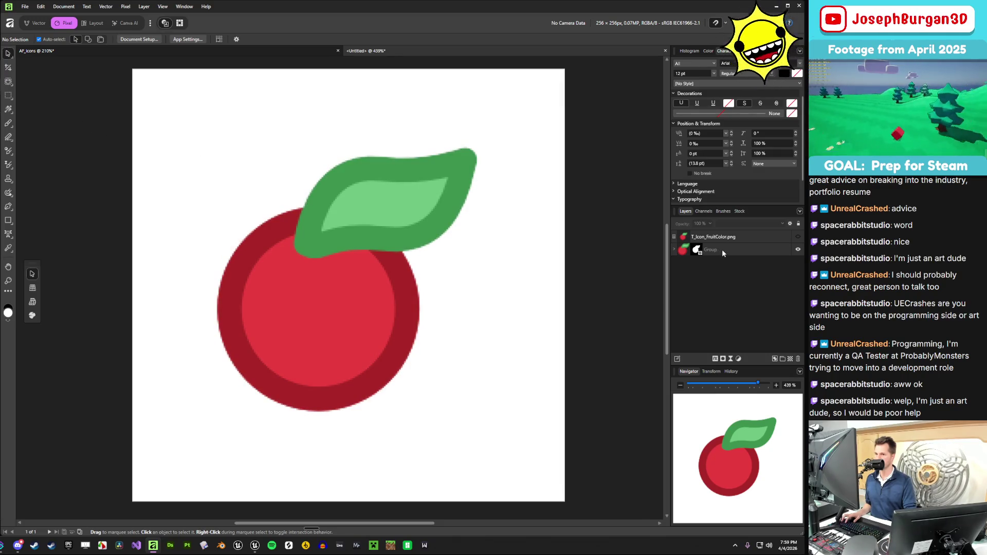
{"action": "left_click", "coordinate": [677, 250]}
{"action": "left_click", "coordinate": [703, 211]}
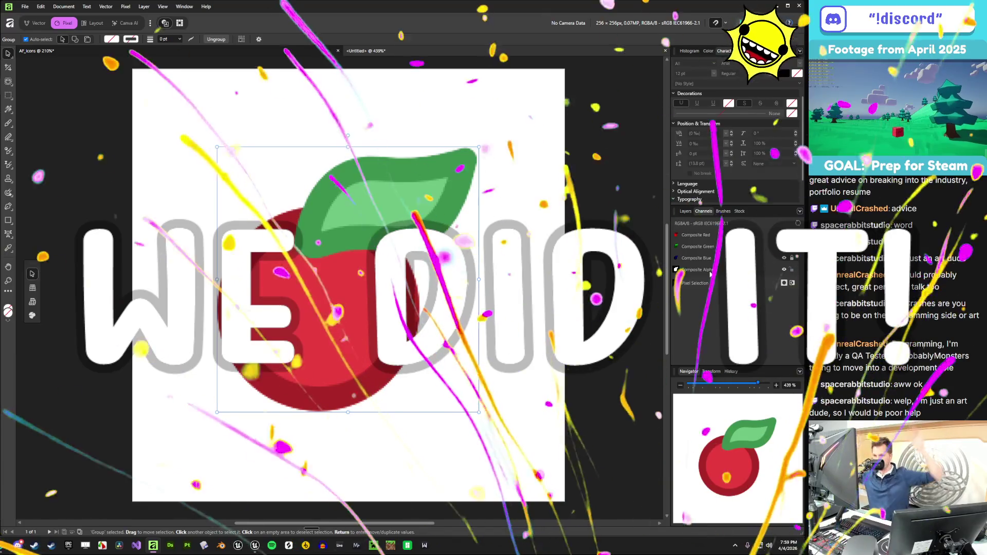
{"action": "left_click", "coordinate": [710, 273]}
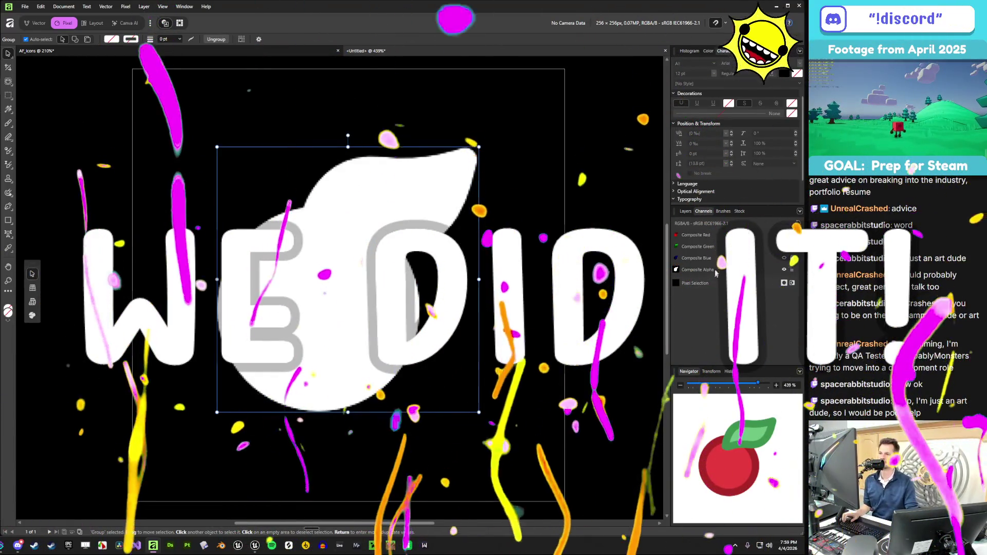
{"action": "left_click", "coordinate": [718, 234]}
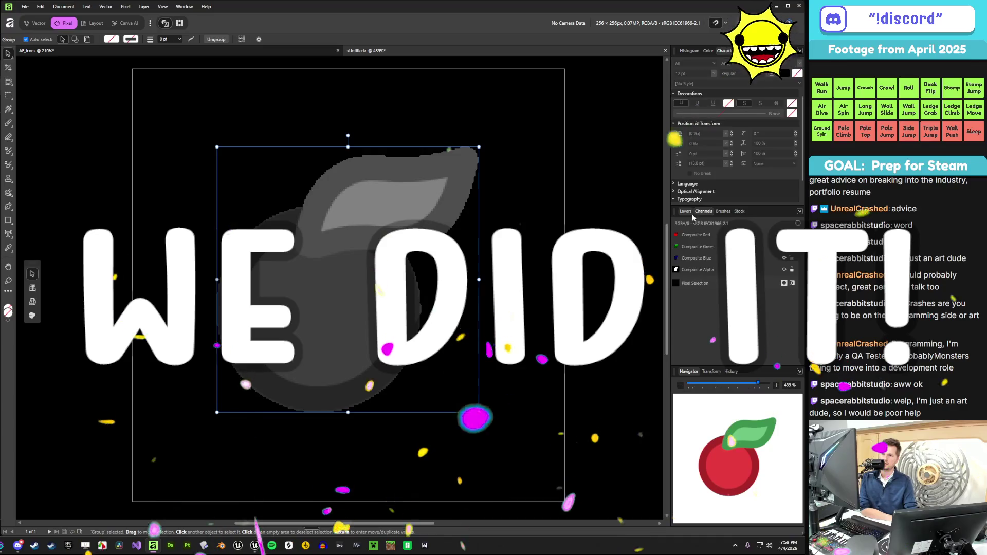
{"action": "left_click", "coordinate": [685, 211]}
{"action": "left_click", "coordinate": [724, 238]}
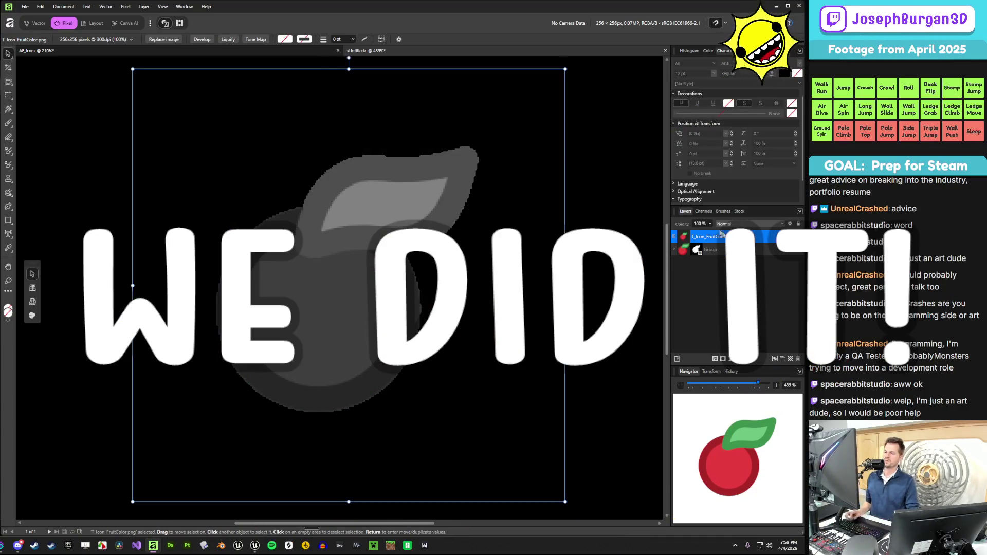
{"action": "left_click", "coordinate": [703, 212]}
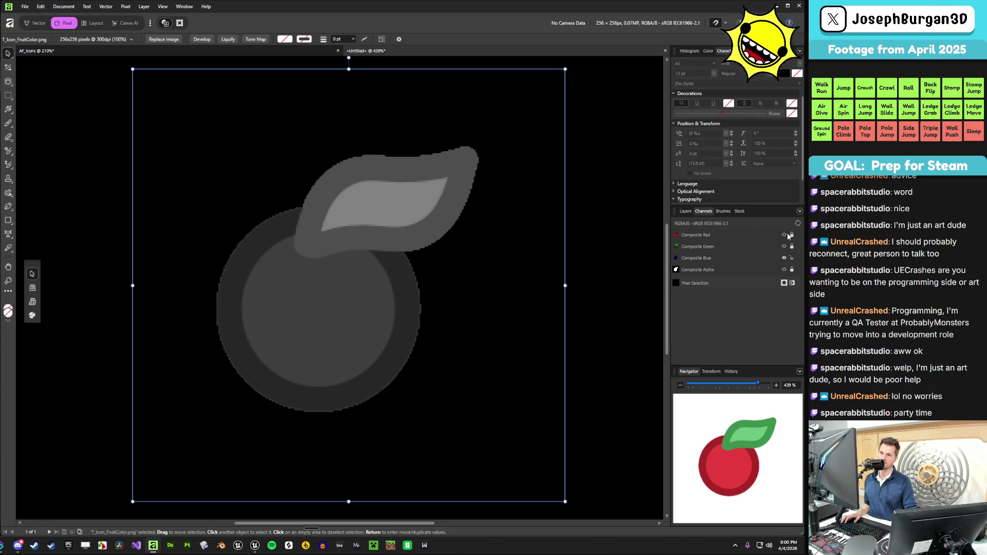
{"action": "left_click", "coordinate": [784, 246]}
{"action": "left_click", "coordinate": [784, 246]}
{"action": "left_click", "coordinate": [784, 270]}
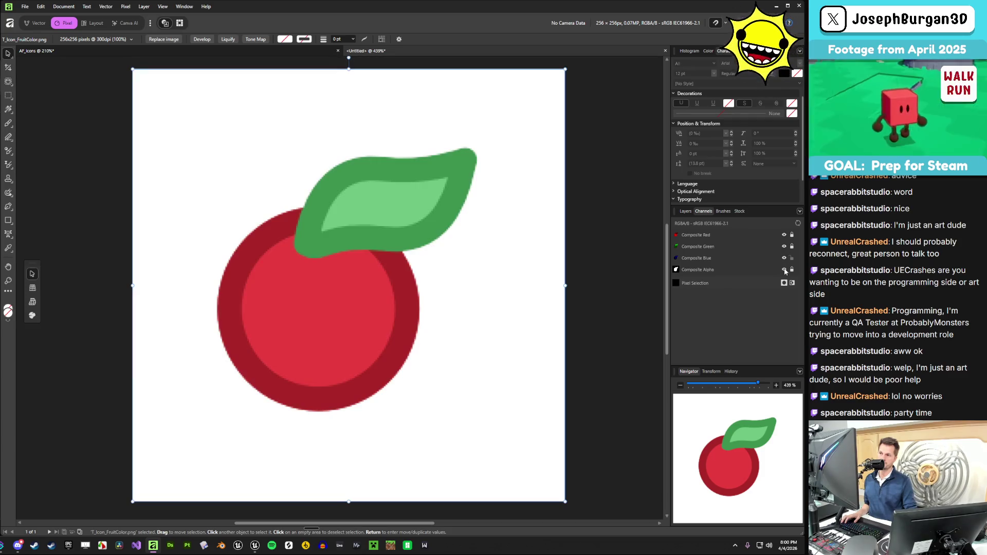
{"action": "left_click", "coordinate": [686, 212]}
{"action": "left_click", "coordinate": [730, 268]}
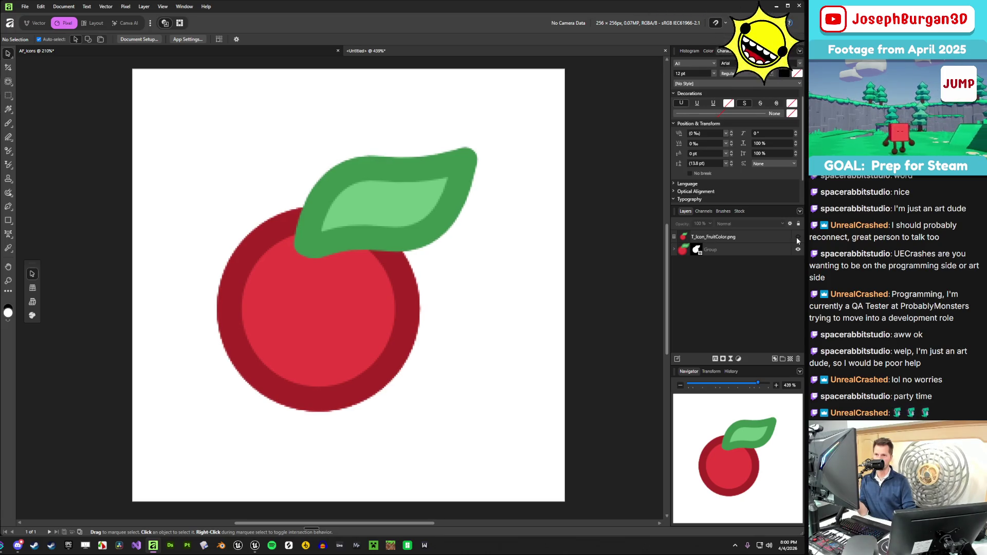
- Expand the Group, select its Mask layer and inspect its channels, including Mask Alpha
{"action": "left_click", "coordinate": [674, 250]}
{"action": "left_click", "coordinate": [700, 263]}
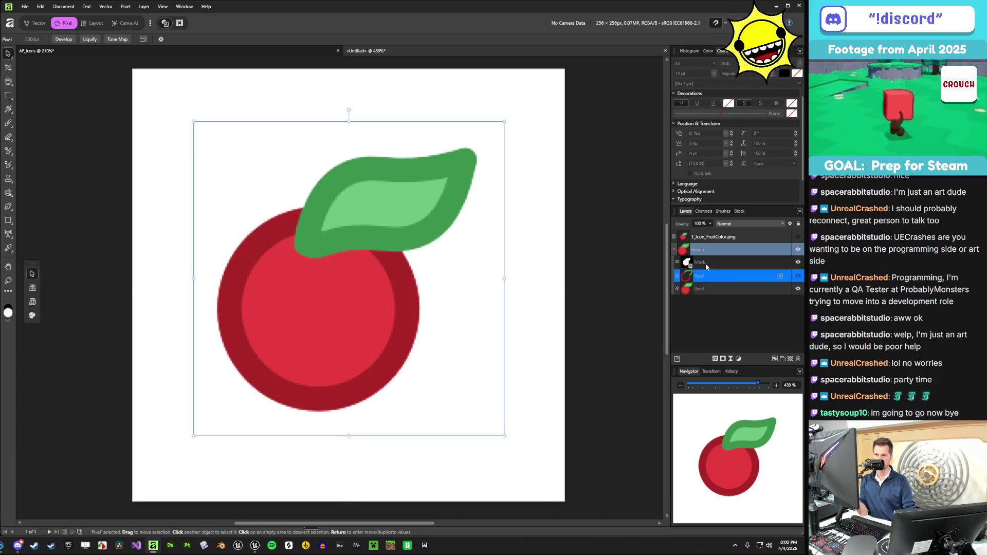
{"action": "left_click", "coordinate": [704, 211]}
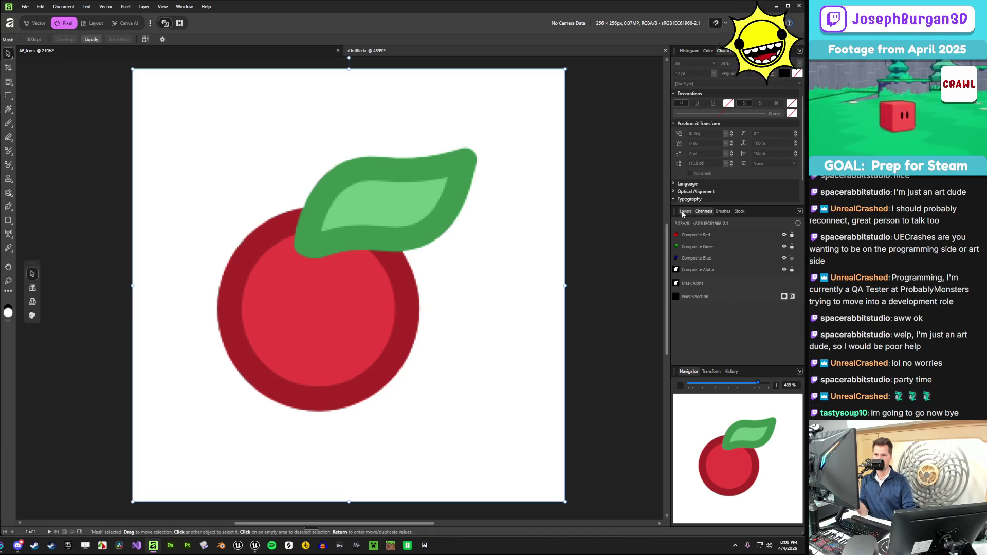
{"action": "right_click", "coordinate": [736, 297]}
{"action": "left_click", "coordinate": [767, 306]}
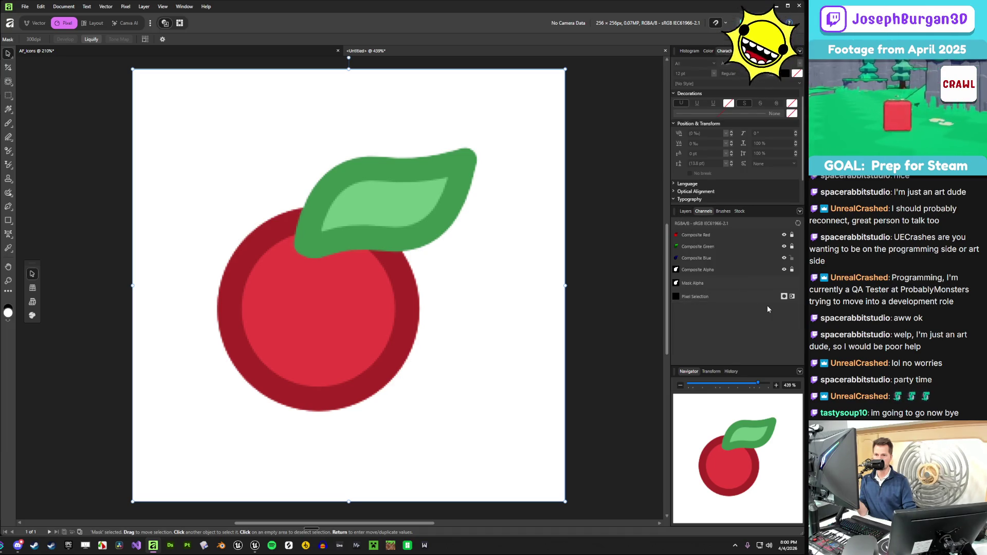
{"action": "left_click", "coordinate": [684, 212]}
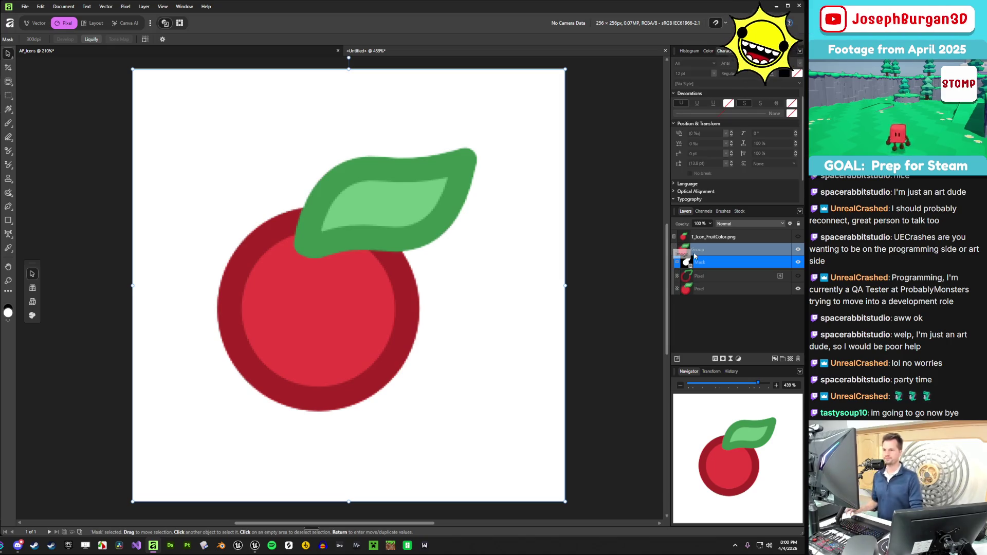
{"action": "left_click", "coordinate": [703, 211]}
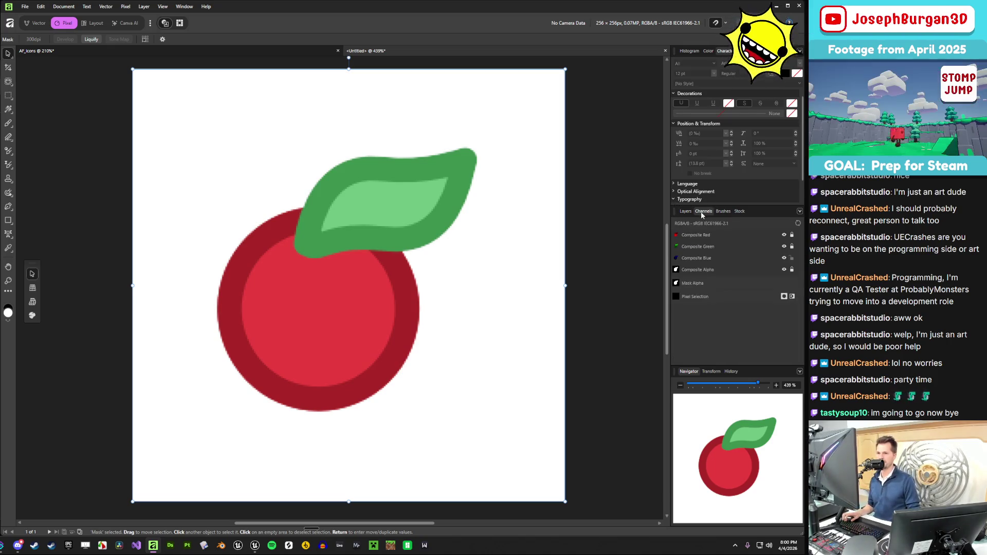
{"action": "left_click", "coordinate": [685, 211]}
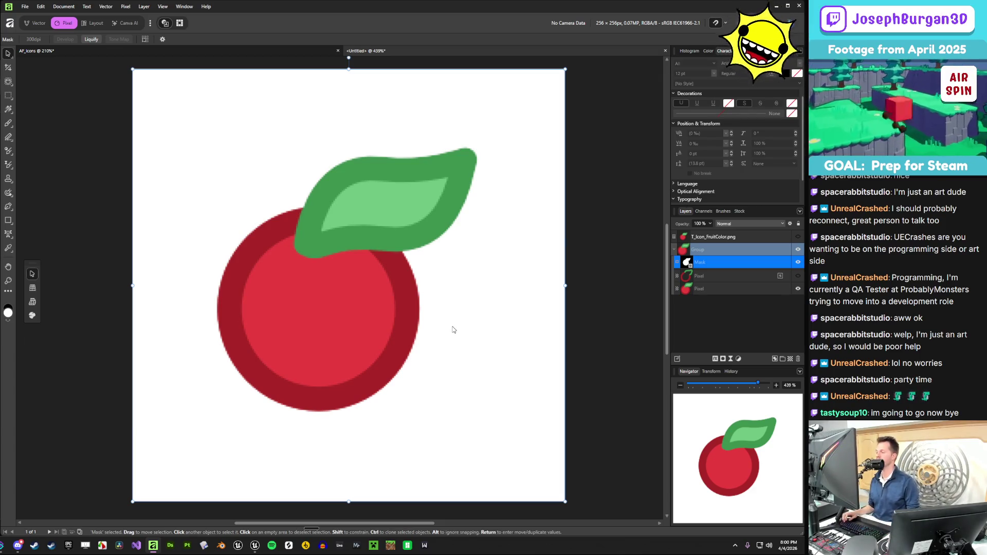
- Reselect the Mask layer and display only the Composite Alpha channel on the canvas
{"action": "left_click", "coordinate": [717, 275]}
{"action": "left_click", "coordinate": [715, 262]}
{"action": "left_click", "coordinate": [703, 211]}
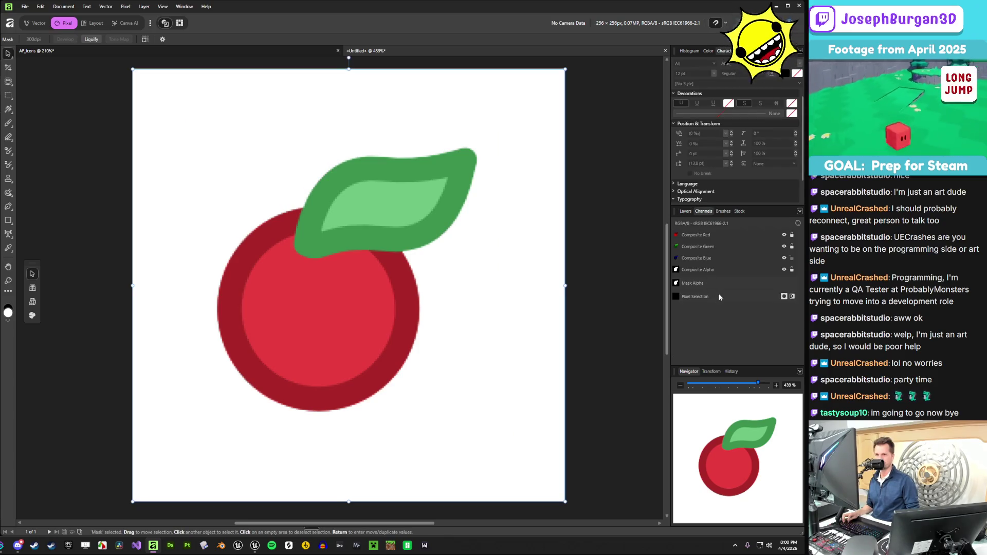
{"action": "left_click", "coordinate": [701, 270], "text": "alt"}
{"action": "right_click", "coordinate": [701, 268]}
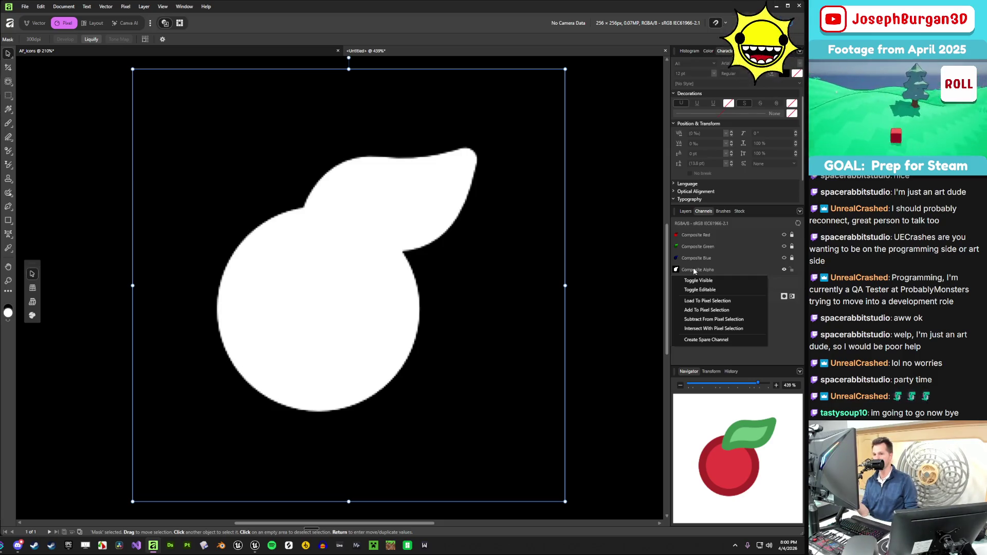
- Close the alpha channel options, keep the Mask name, then delete the Mask layer
{"action": "left_click", "coordinate": [690, 276]}
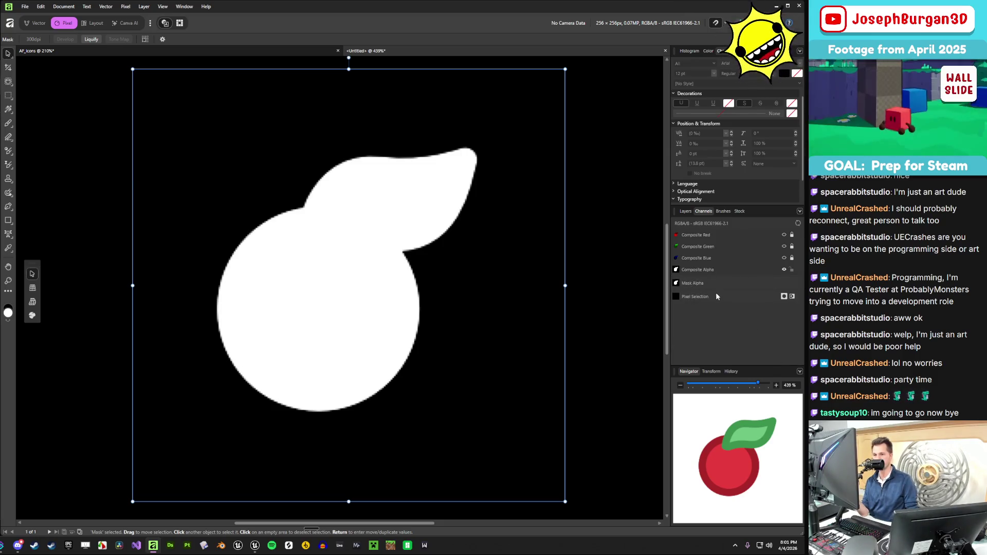
{"action": "left_click", "coordinate": [685, 212]}
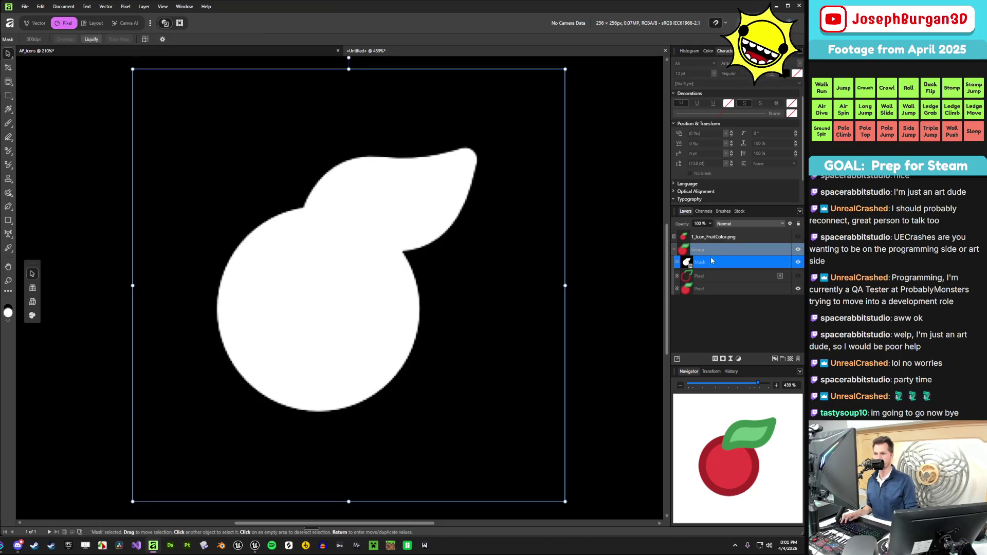
{"action": "left_click", "coordinate": [703, 211]}
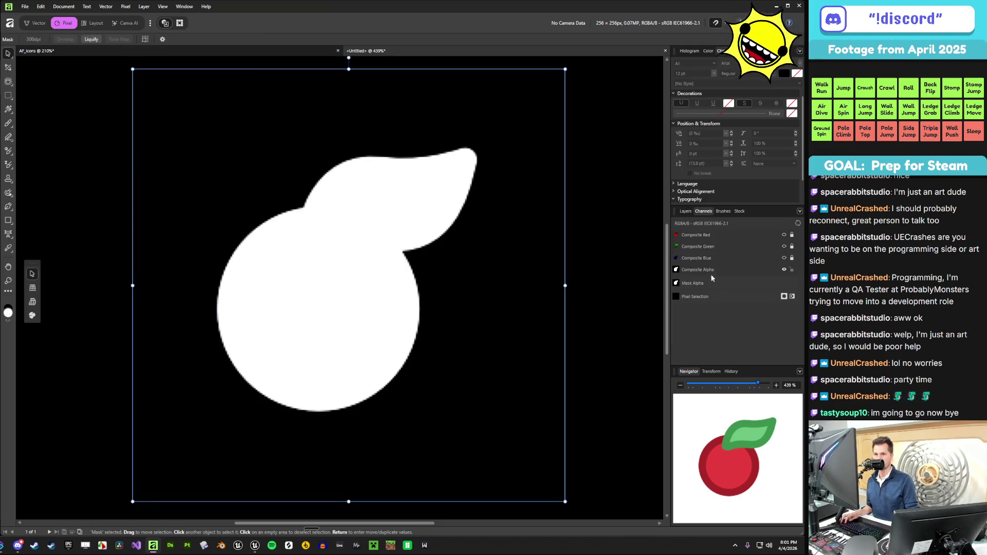
{"action": "left_click", "coordinate": [685, 212]}
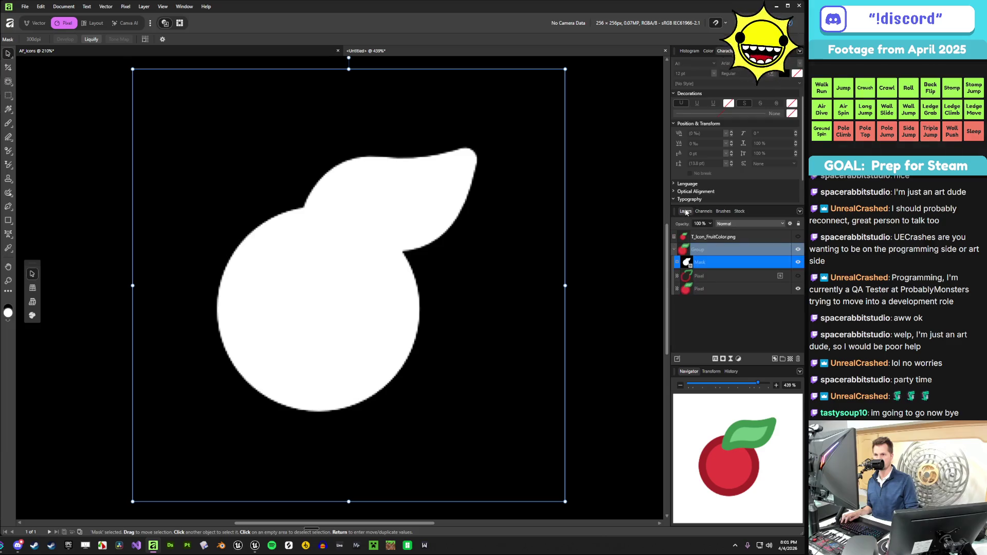
{"action": "right_click", "coordinate": [696, 263]}
{"action": "double_click", "coordinate": [726, 261]}
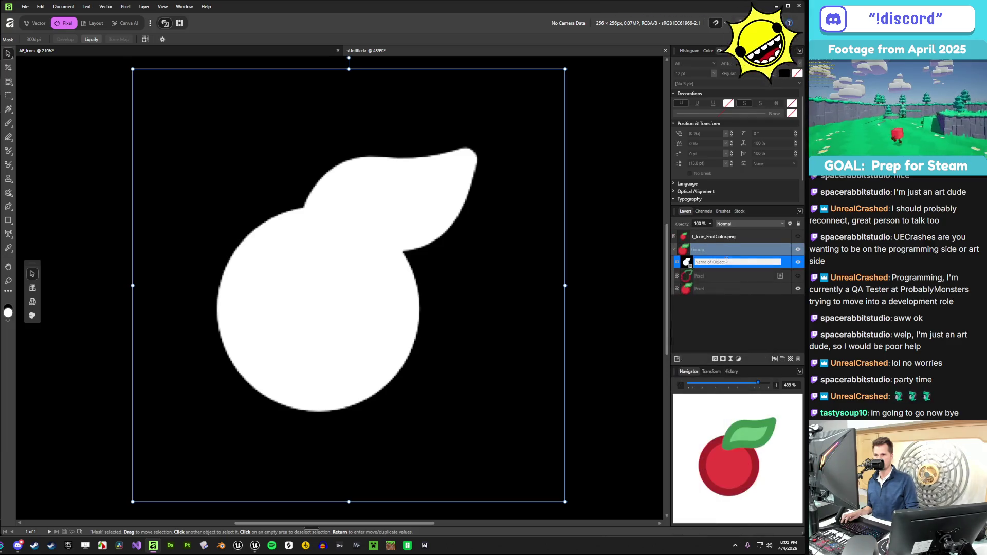
{"action": "key", "text": "Escape"}
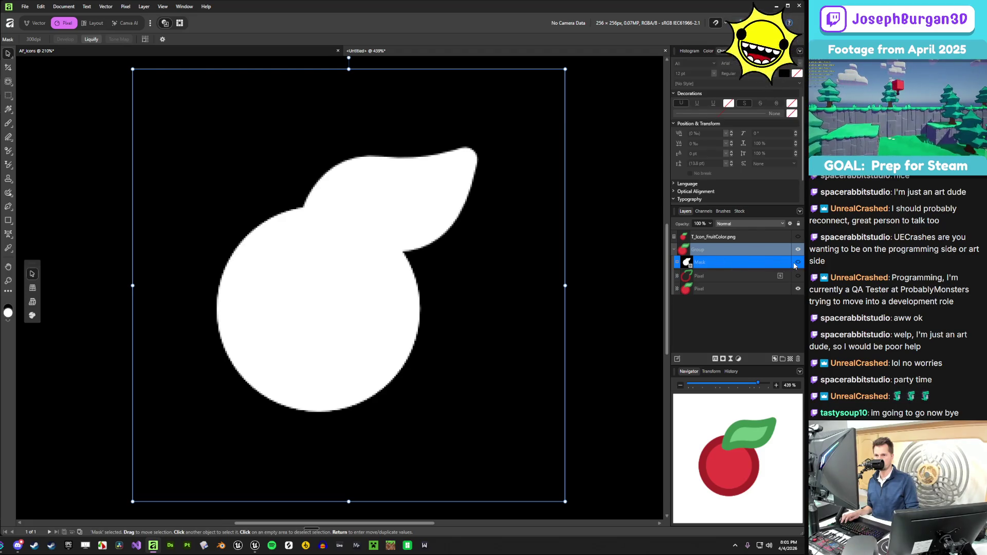
{"action": "right_click", "coordinate": [689, 263]}
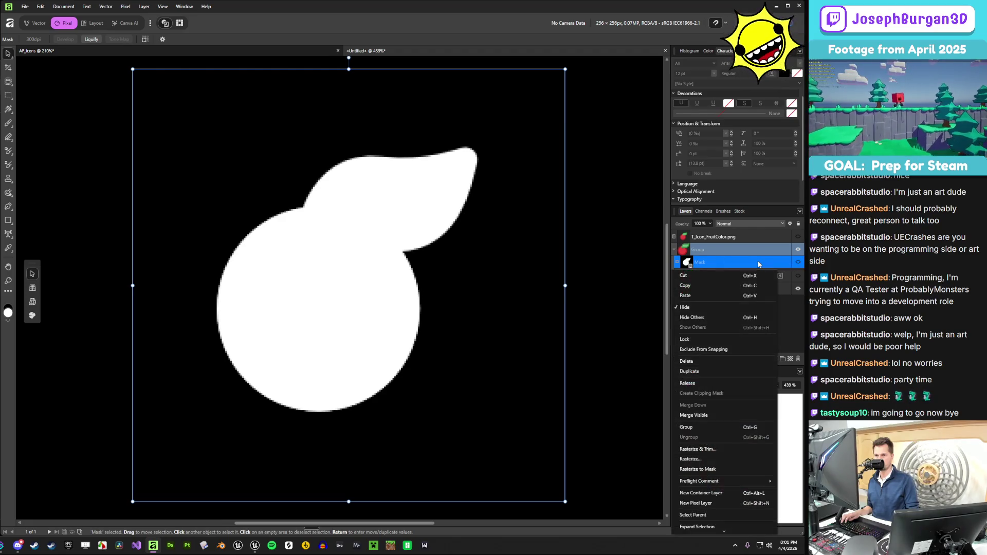
{"action": "left_click", "coordinate": [708, 360]}
- Turn the Red, Green and Blue channels back on for the full-colour view
{"action": "left_click", "coordinate": [705, 236]}
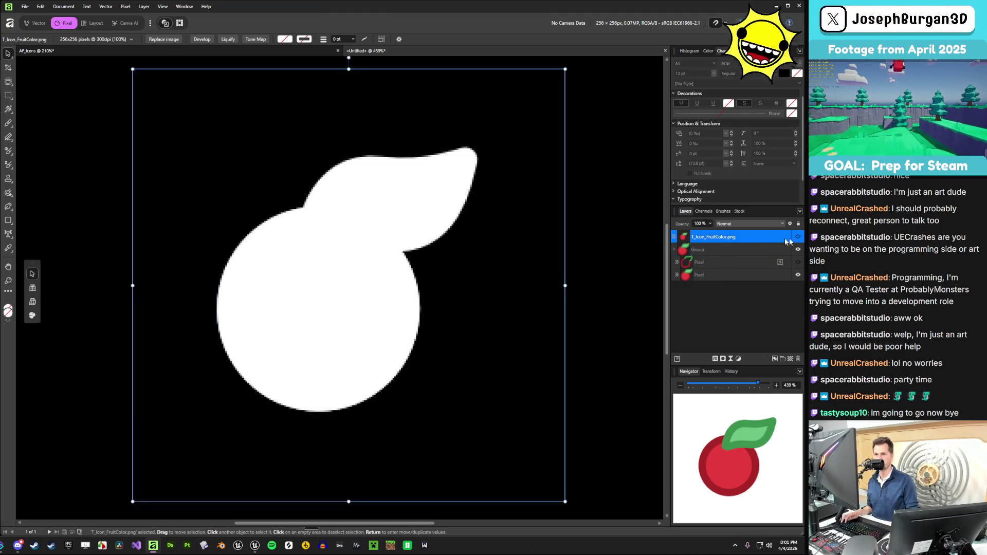
{"action": "left_click", "coordinate": [704, 211]}
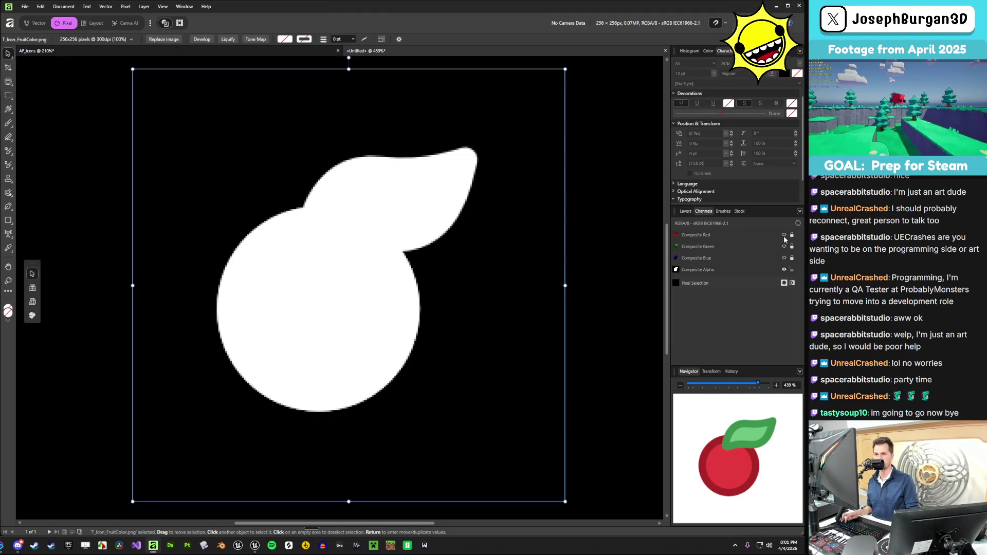
{"action": "left_click", "coordinate": [783, 235]}
{"action": "left_click", "coordinate": [784, 246]}
{"action": "left_click", "coordinate": [784, 257]}
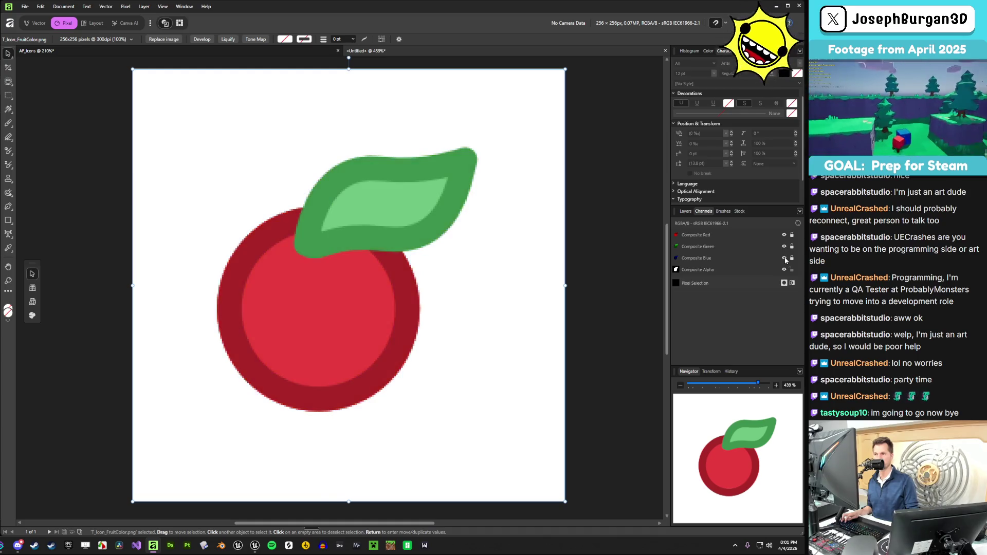
{"action": "left_click", "coordinate": [685, 211]}
- Collapse the Group and toggle its visibility off and on to check the cherry
{"action": "left_click", "coordinate": [740, 275]}
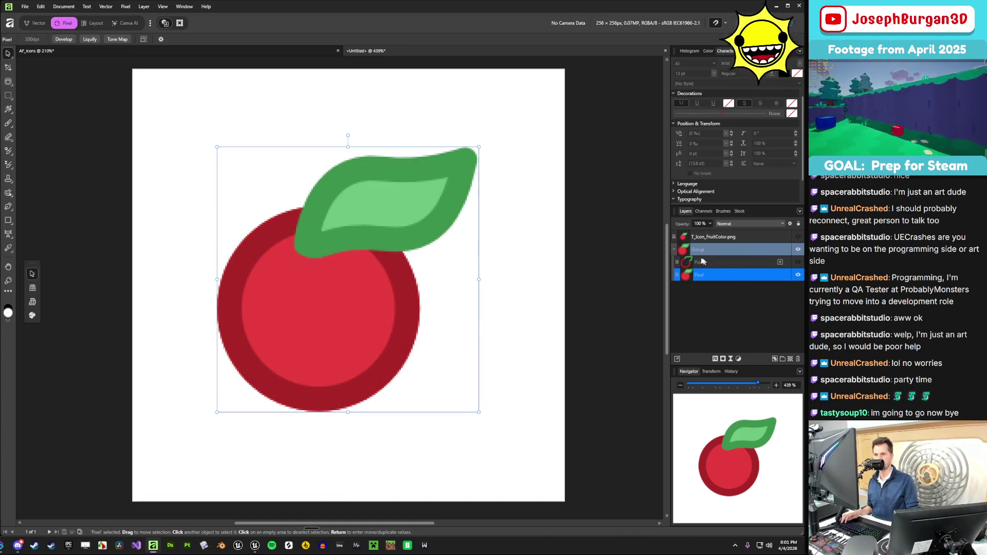
{"action": "left_click", "coordinate": [674, 249]}
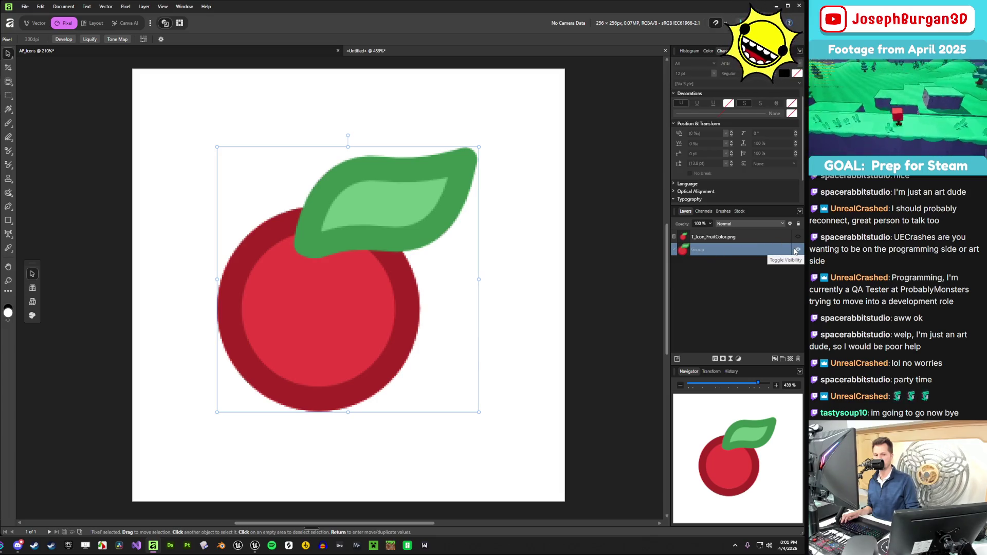
{"action": "left_click", "coordinate": [796, 250]}
{"action": "left_click", "coordinate": [796, 250]}
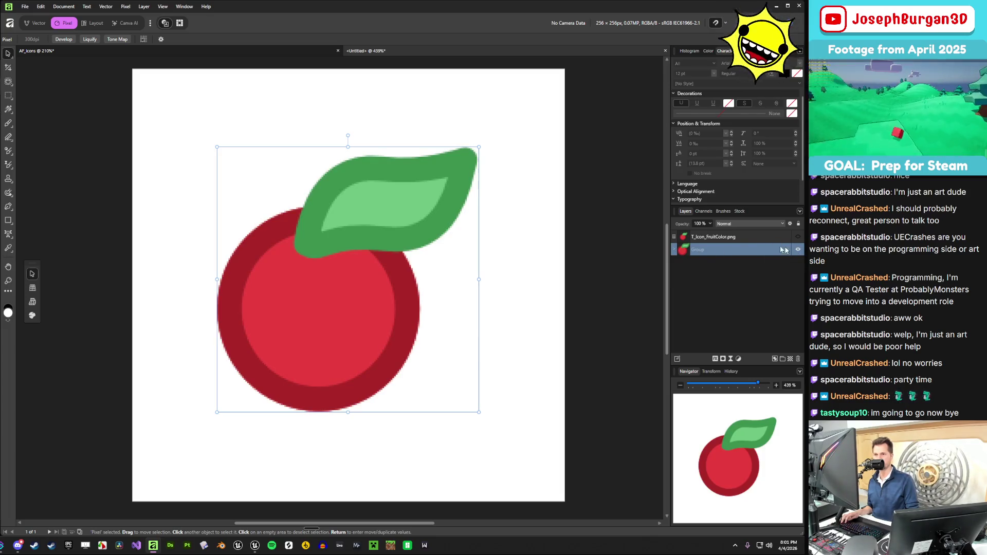
{"action": "left_click", "coordinate": [738, 251]}
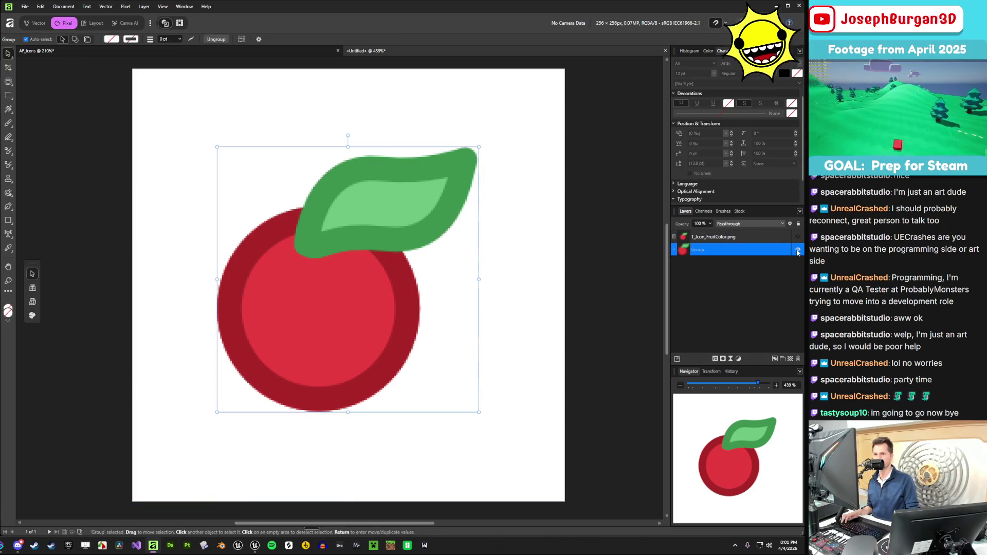
{"action": "left_click", "coordinate": [798, 251]}
{"action": "left_click", "coordinate": [799, 251]}
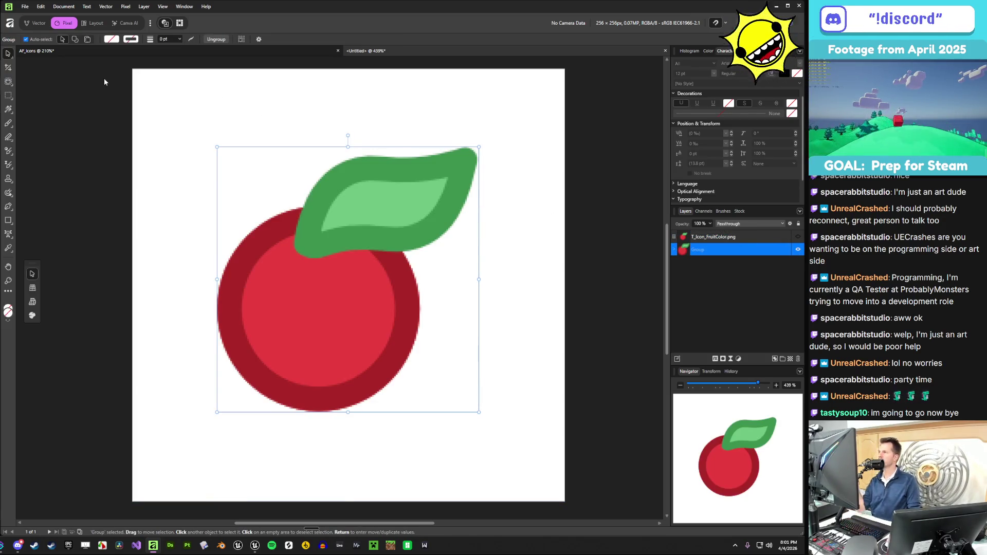
{"action": "left_click", "coordinate": [65, 8]}
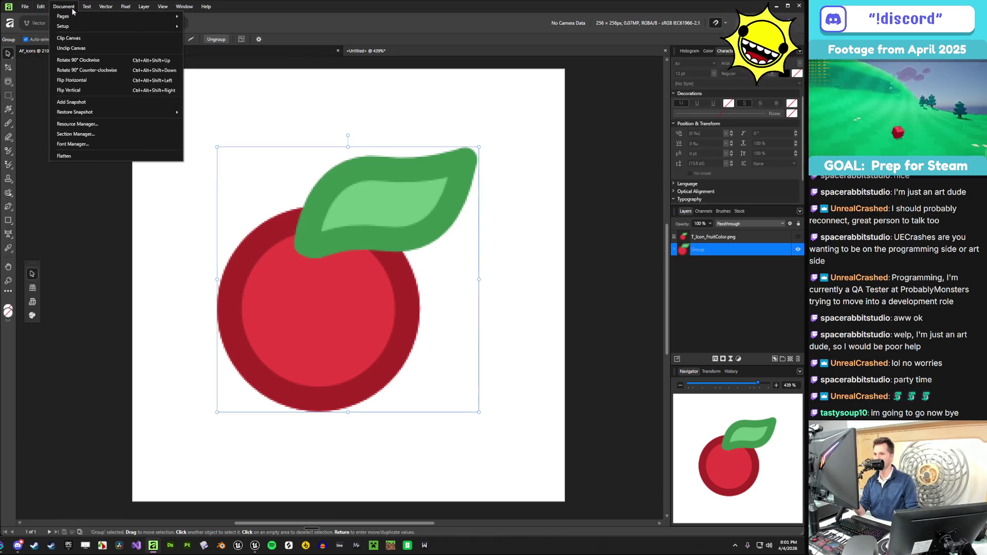
{"action": "mouse_move", "coordinate": [86, 6]}
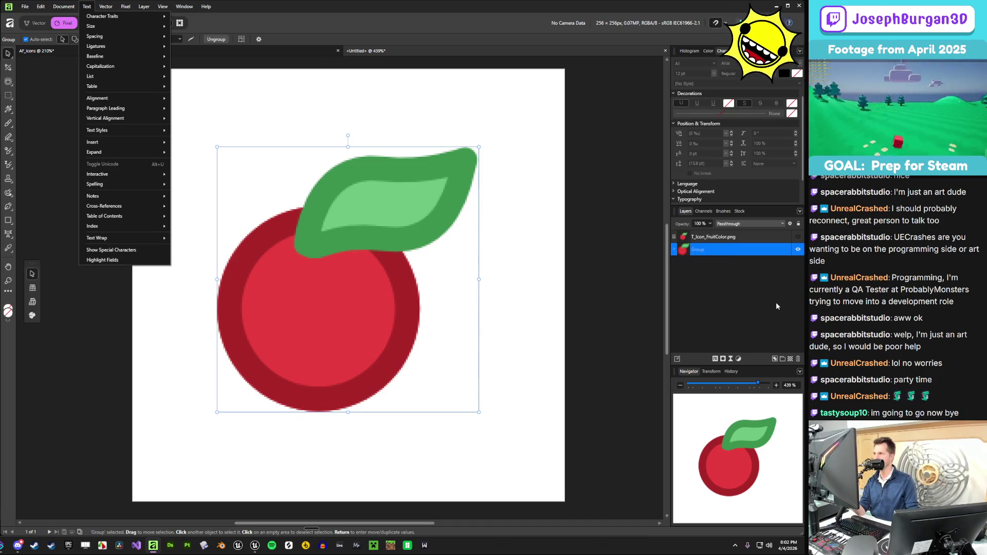
{"action": "left_click", "coordinate": [216, 77]}
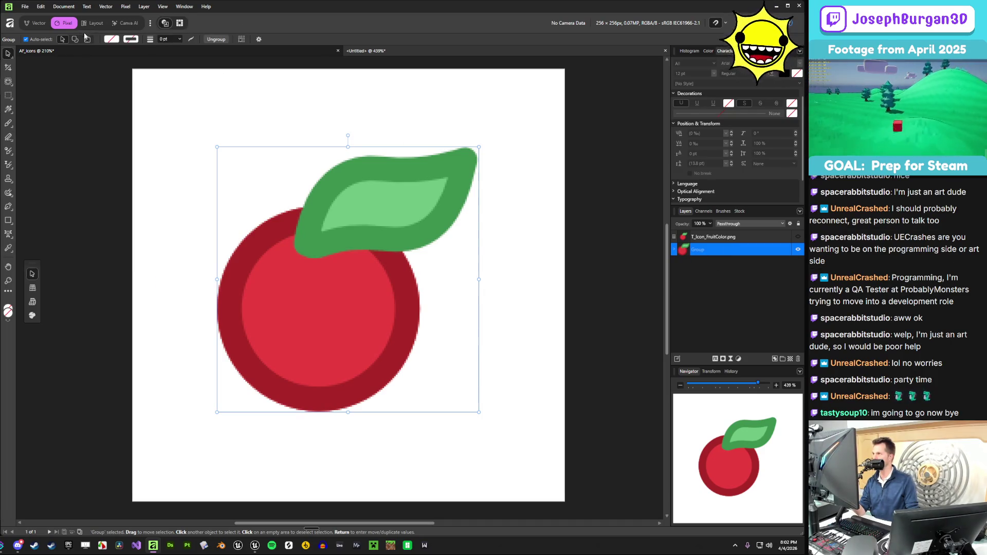
{"action": "left_click", "coordinate": [150, 24]}
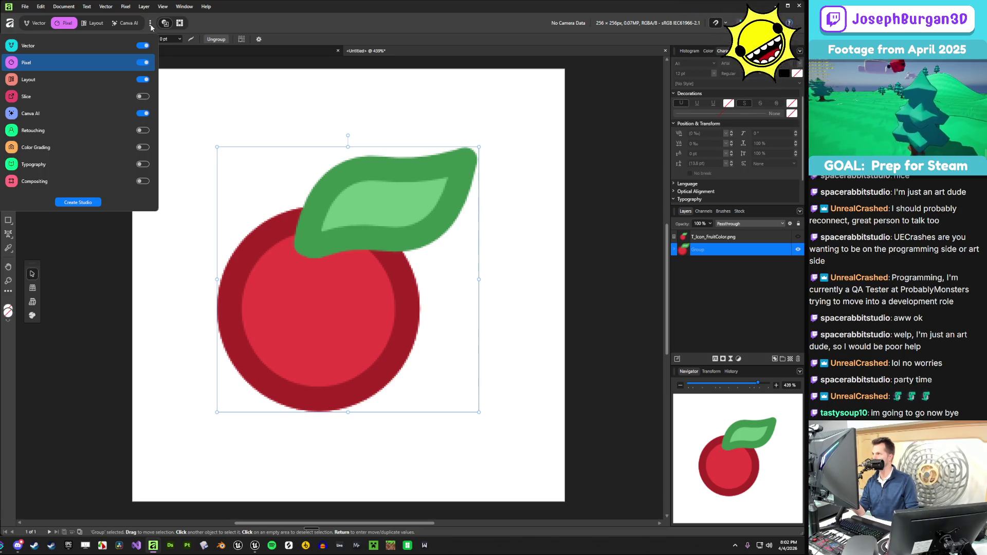
{"action": "left_click", "coordinate": [150, 24]}
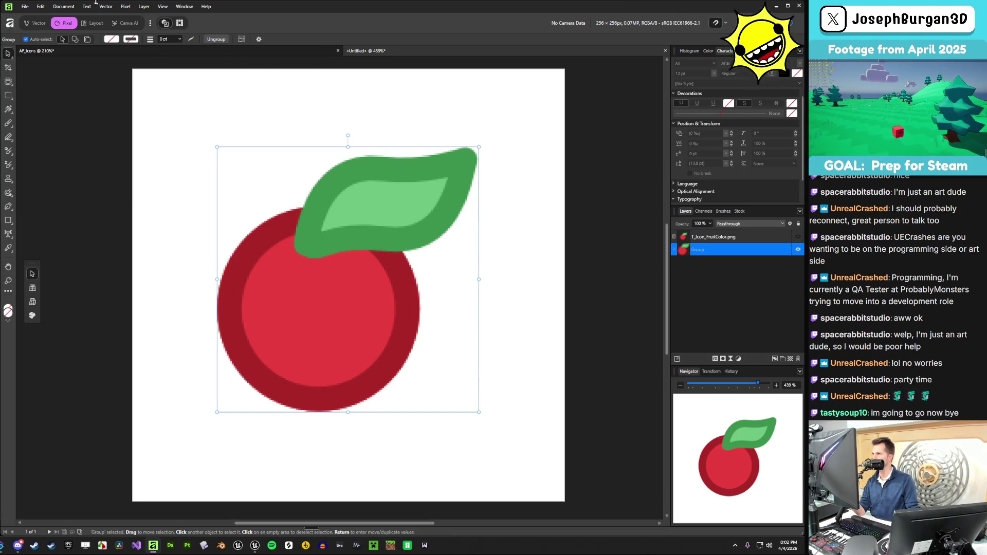
{"action": "left_click", "coordinate": [63, 6]}
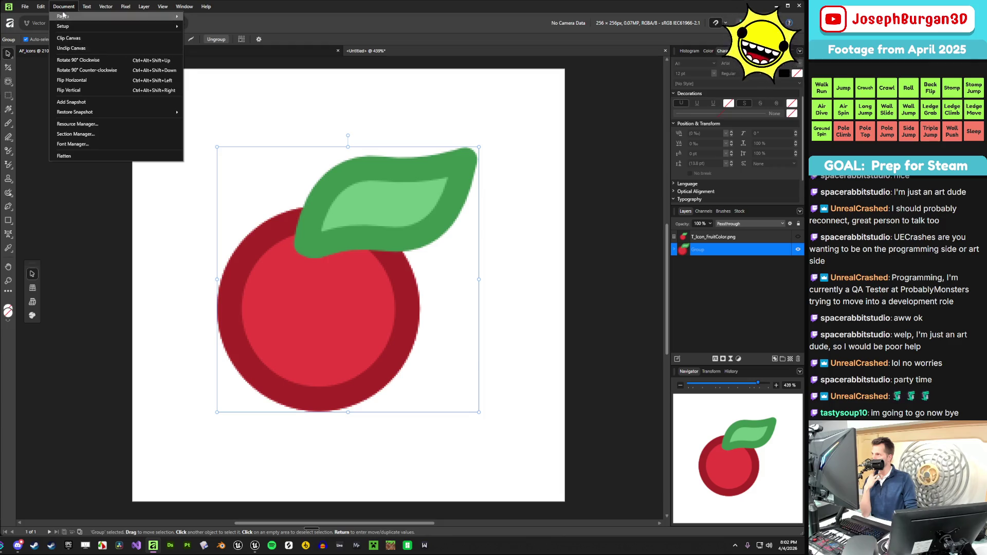
{"action": "mouse_move", "coordinate": [40, 7]}
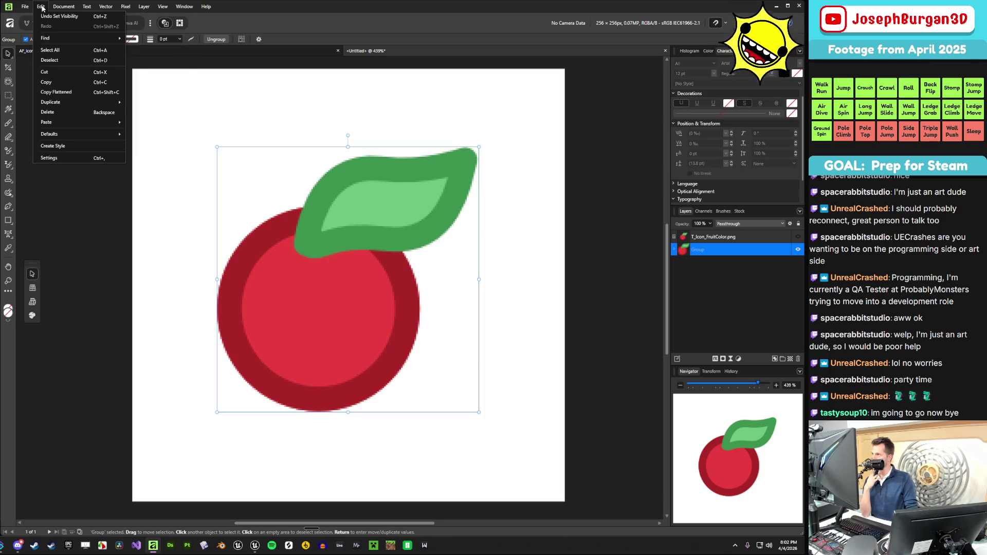
{"action": "left_click", "coordinate": [80, 162]}
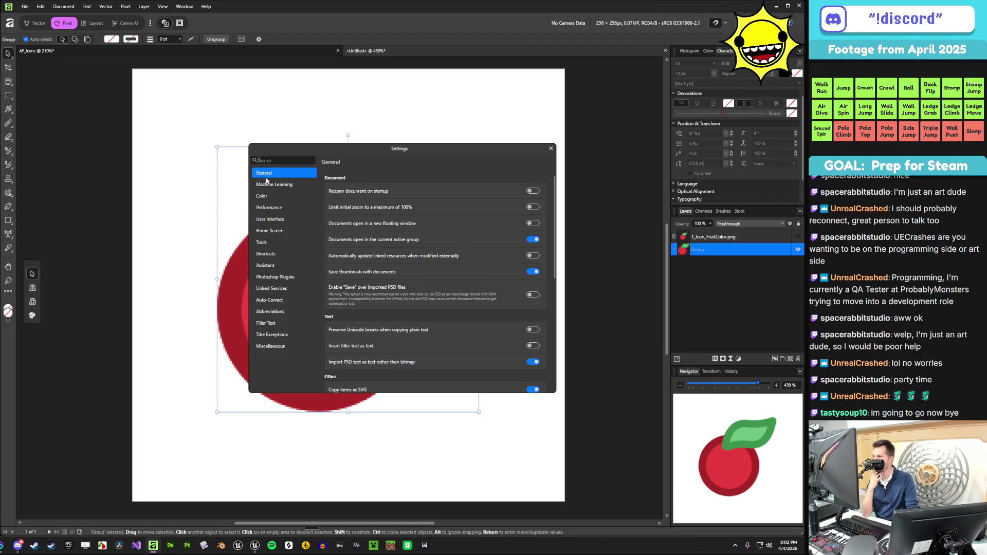
{"action": "left_click", "coordinate": [271, 196]}
{"action": "left_click", "coordinate": [273, 184]}
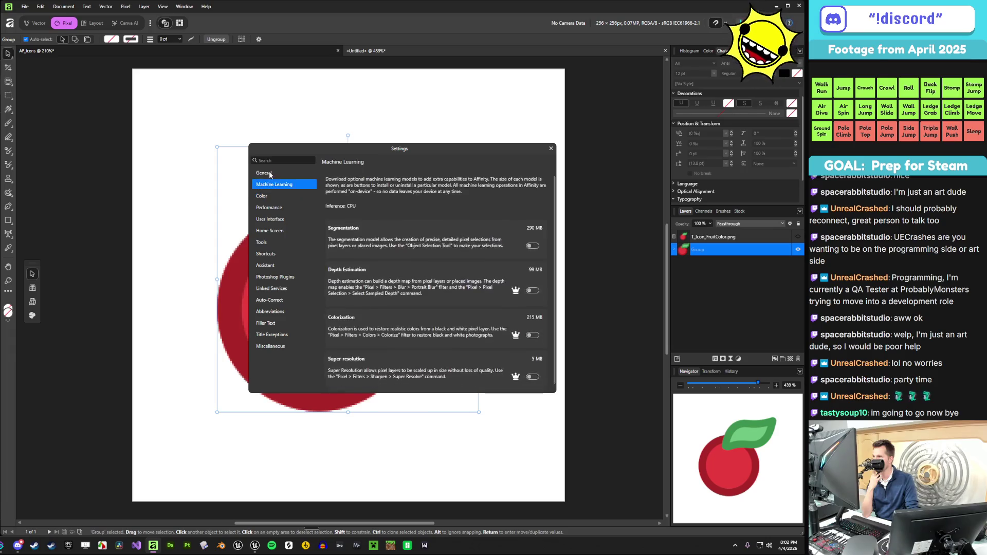
{"action": "left_click", "coordinate": [271, 174]}
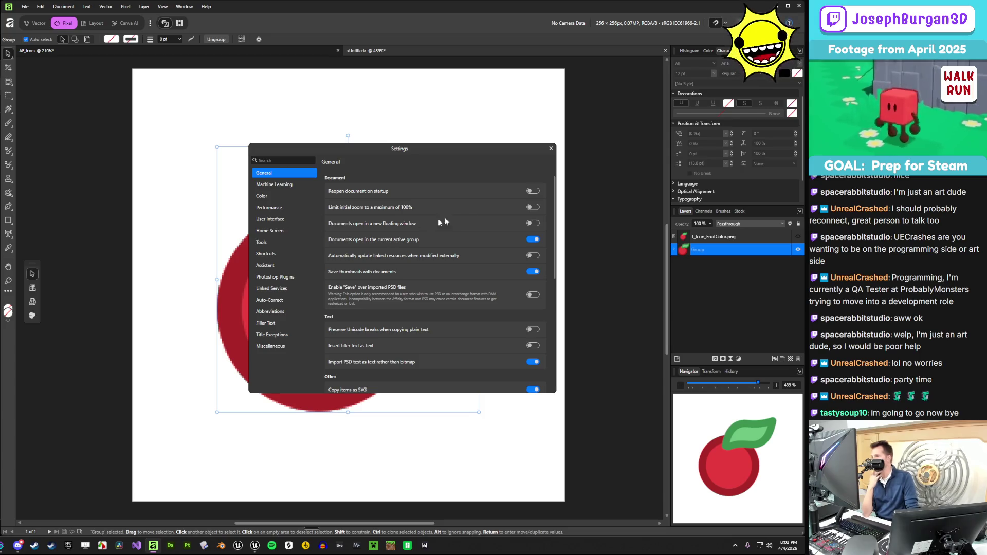
{"action": "key", "text": "Escape"}
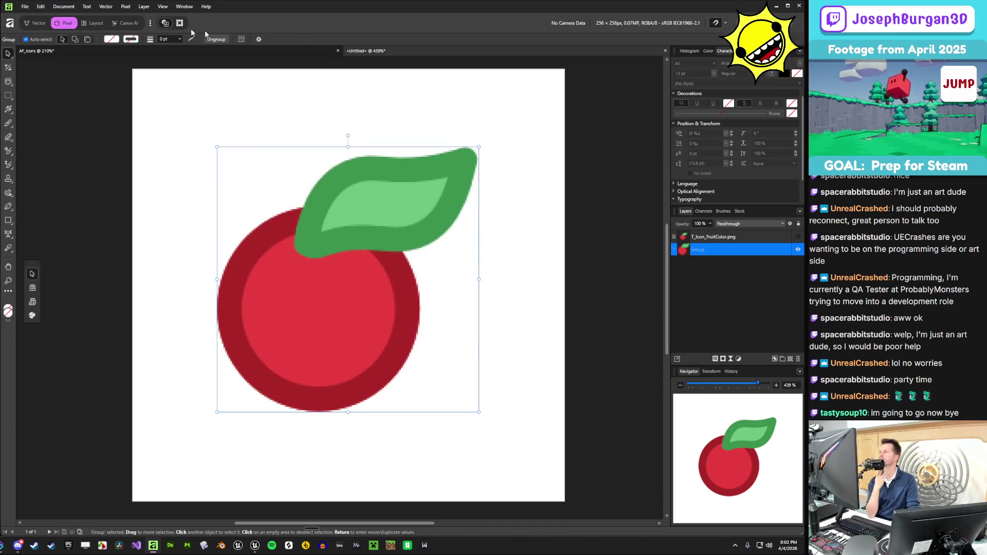
- Enable Transparent Background in Document Setup, then reselect the T_Icon_FruitColor.png layer
{"action": "left_click", "coordinate": [36, 25]}
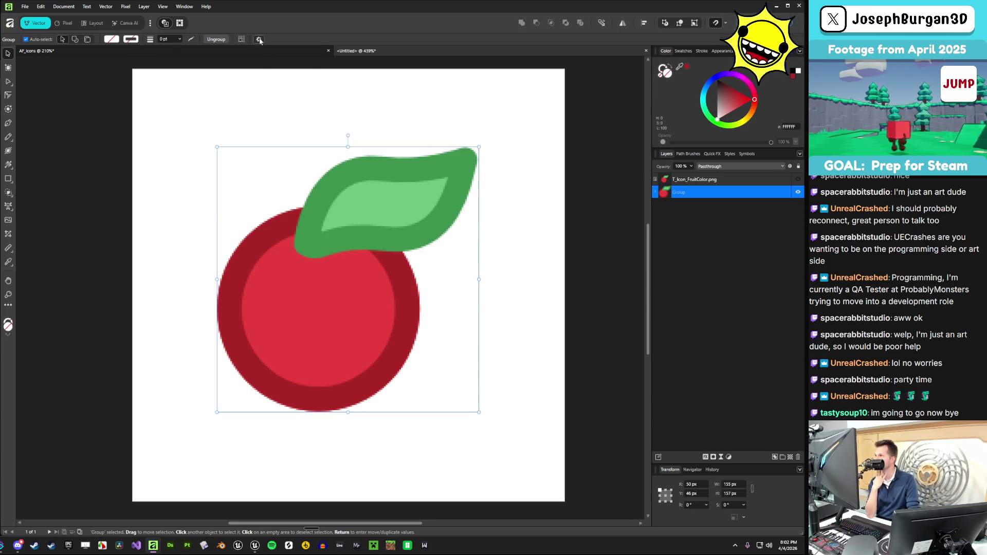
{"action": "left_click", "coordinate": [40, 7]}
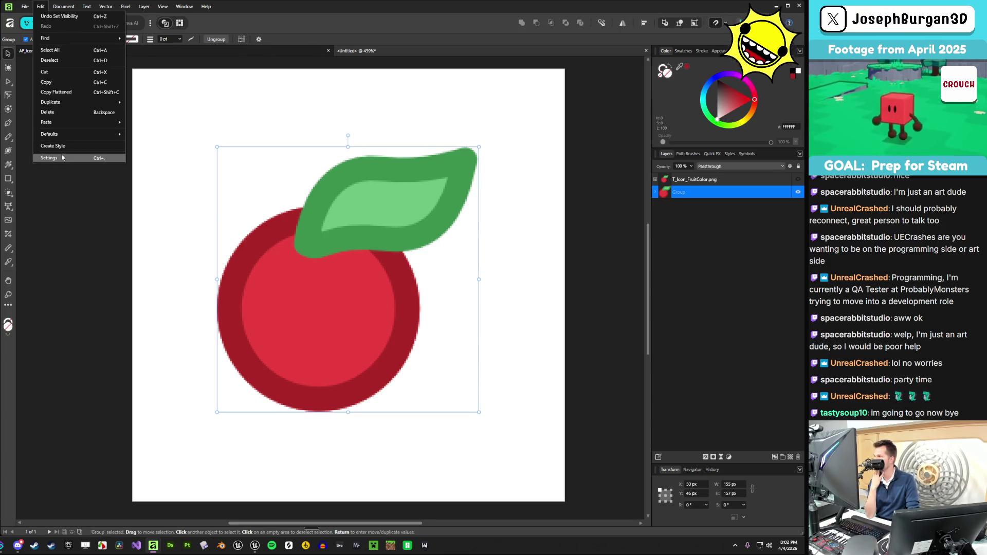
{"action": "left_click", "coordinate": [72, 16]}
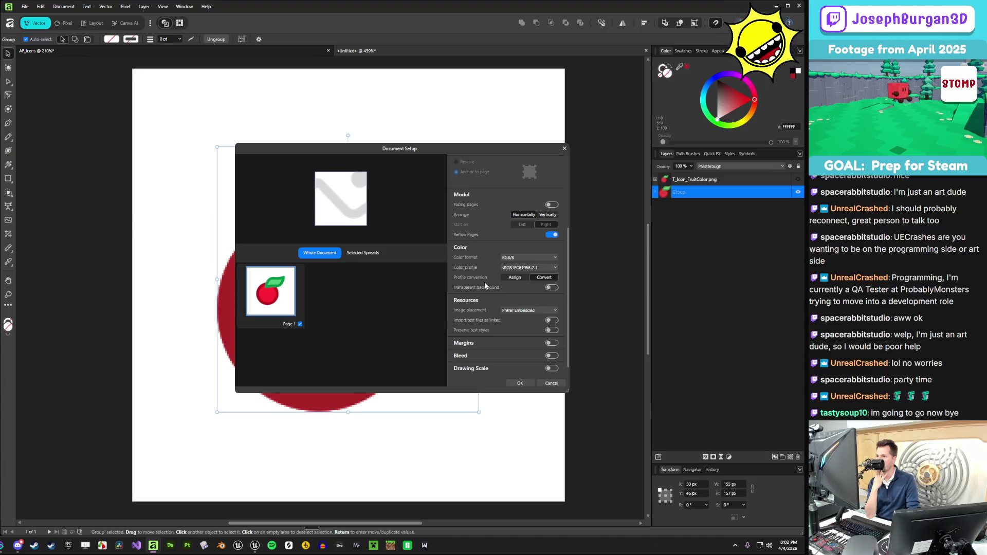
{"action": "left_click", "coordinate": [549, 288]}
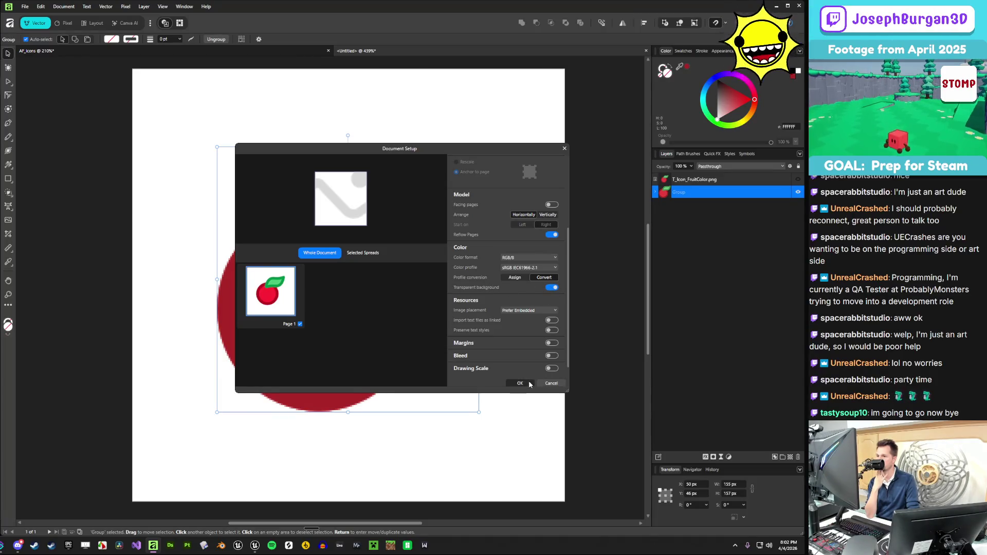
{"action": "left_click", "coordinate": [530, 384]}
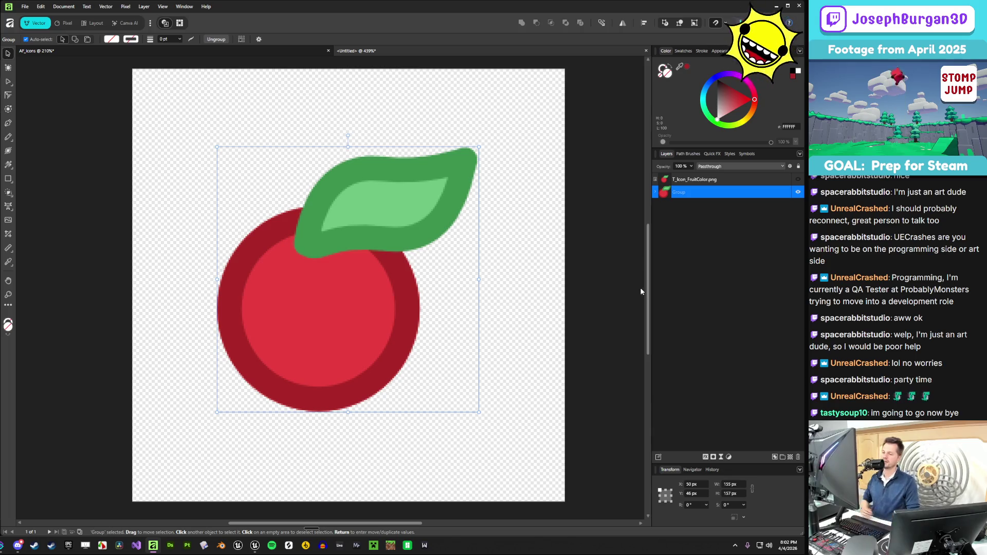
{"action": "left_click", "coordinate": [719, 334]}
{"action": "left_click", "coordinate": [692, 181]}
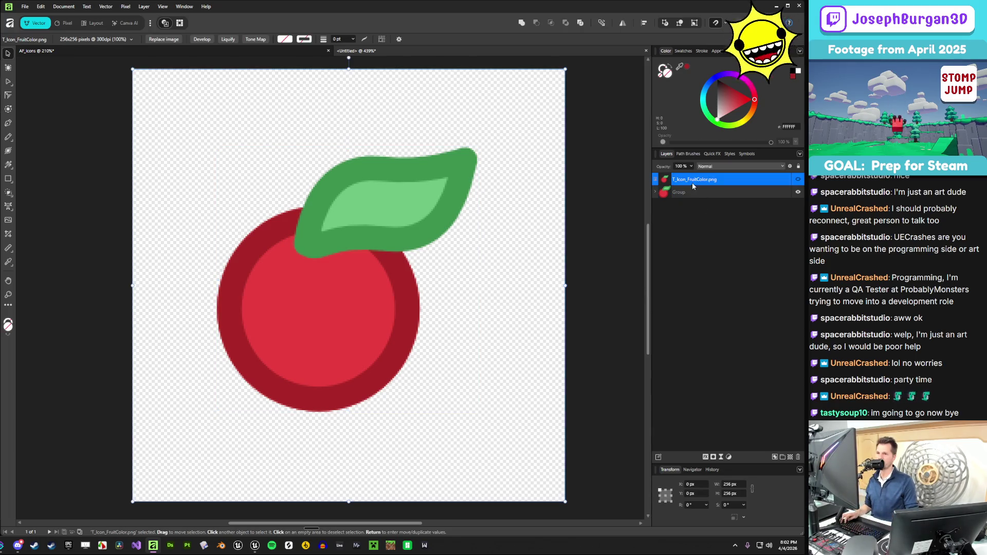
- Expand the Group to show its two Pixel layers and hide T_Icon_FruitColor.png
{"action": "left_click", "coordinate": [691, 227]}
{"action": "left_click", "coordinate": [655, 192]}
{"action": "left_click", "coordinate": [655, 191]}
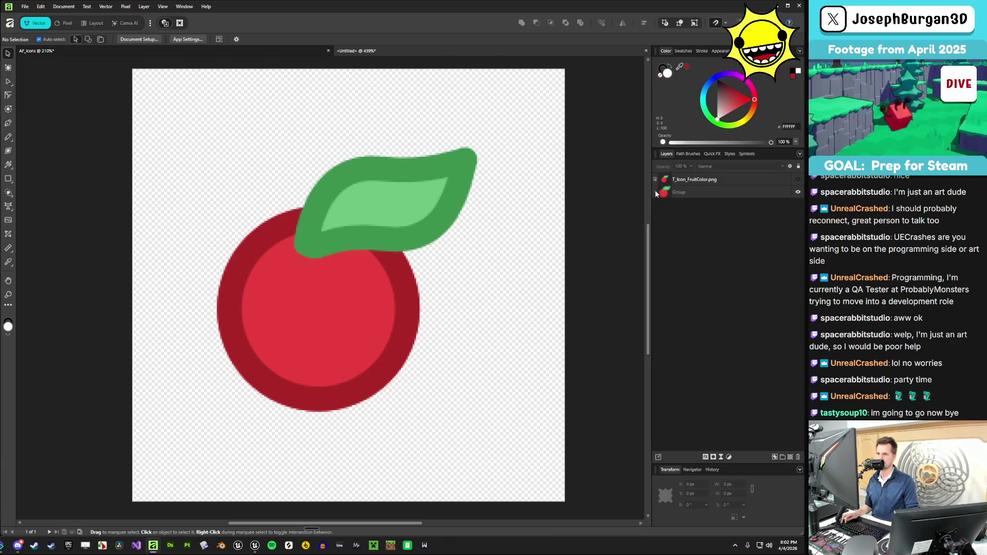
{"action": "left_click", "coordinate": [655, 191]}
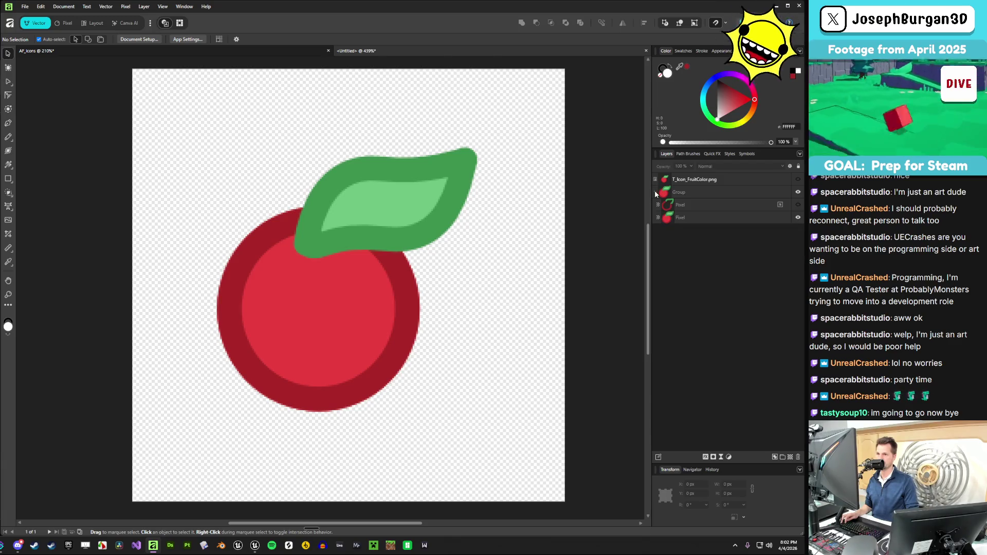
{"action": "left_click", "coordinate": [711, 189]}
{"action": "left_click", "coordinate": [696, 180]}
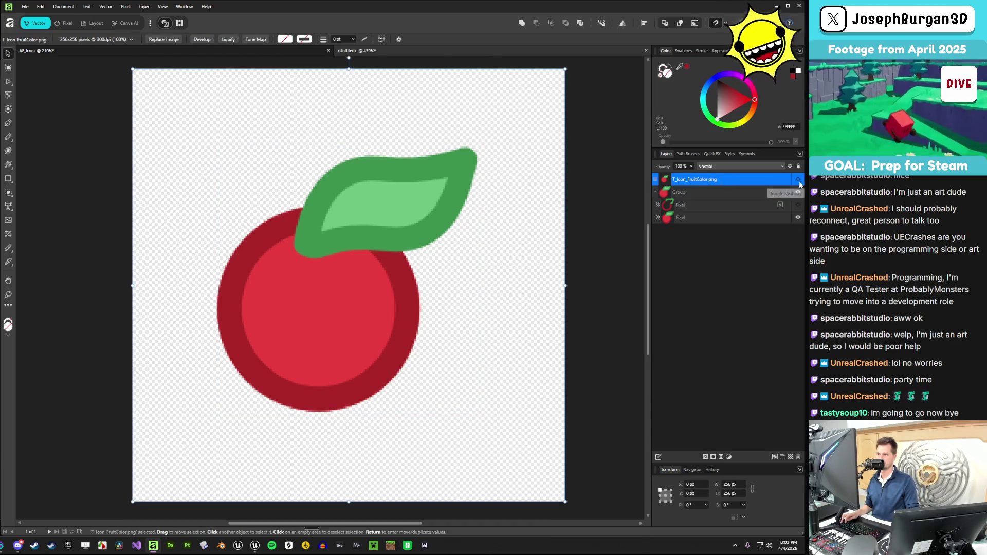
{"action": "left_click", "coordinate": [710, 194]}
{"action": "left_click", "coordinate": [797, 179]}
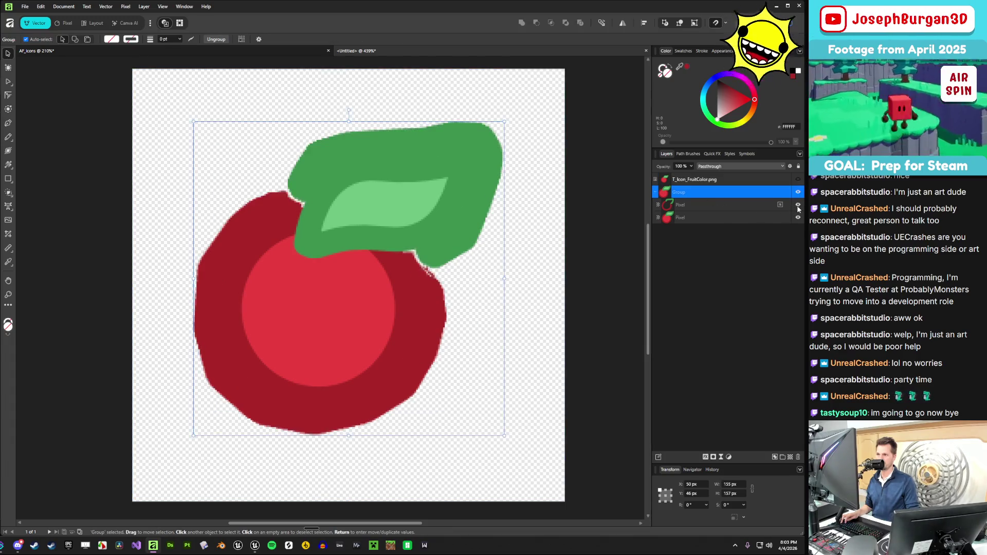
- Zoom into the leaf-fruit edge and toggle the upper Pixel outline layer to compare edges
{"action": "scroll", "coordinate": [379, 206], "scroll_direction": "up", "scroll_amount": 5}
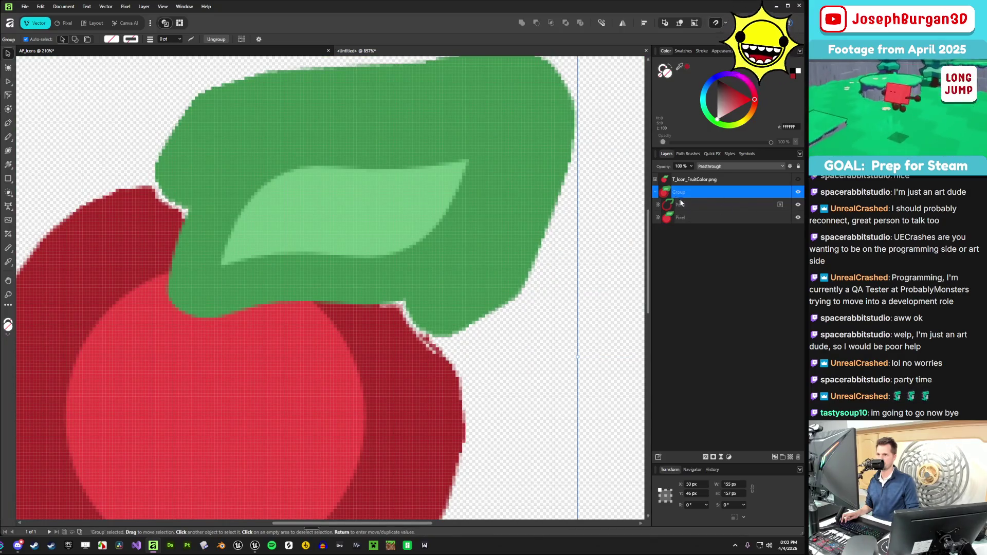
{"action": "left_click", "coordinate": [719, 180]}
{"action": "scroll", "coordinate": [402, 334], "scroll_direction": "down", "scroll_amount": 3}
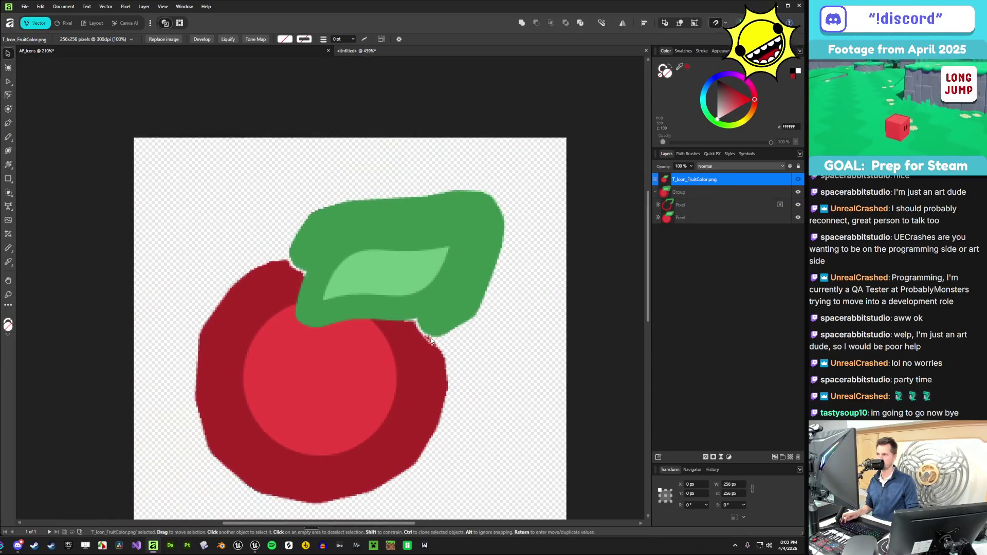
{"action": "scroll", "coordinate": [426, 339], "scroll_direction": "up", "scroll_amount": 4}
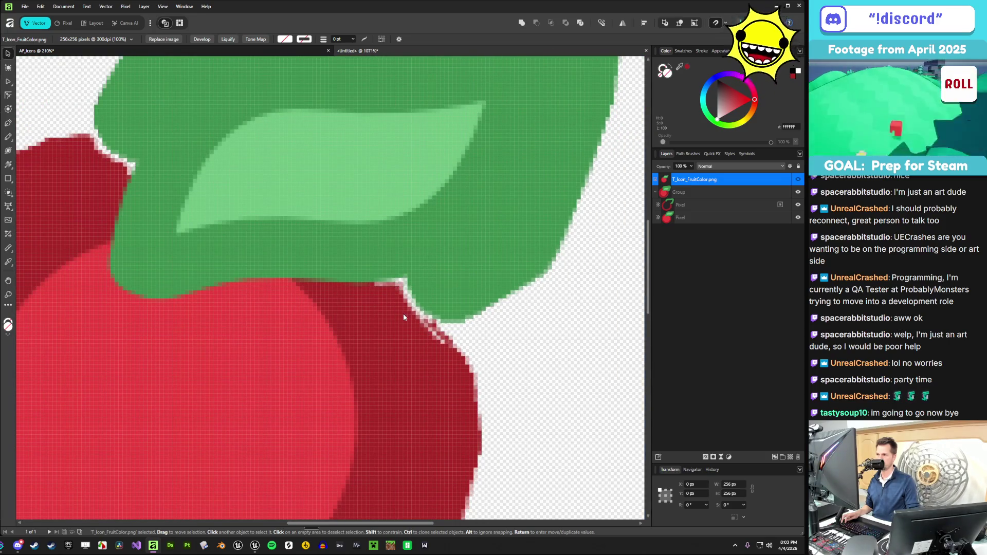
{"action": "scroll", "coordinate": [403, 313], "scroll_direction": "up", "scroll_amount": 3}
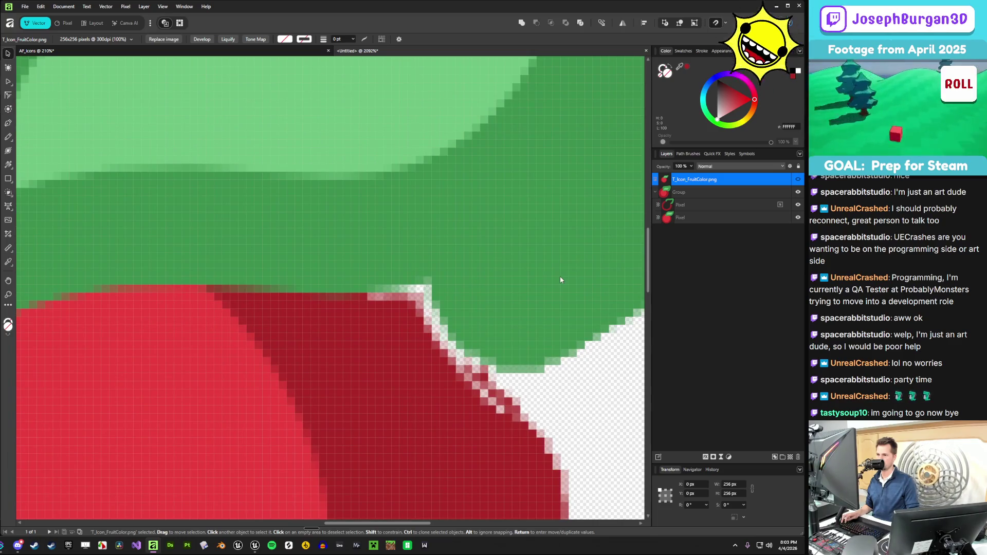
{"action": "scroll", "coordinate": [561, 274], "scroll_direction": "down", "scroll_amount": 2}
{"action": "left_click", "coordinate": [798, 204]}
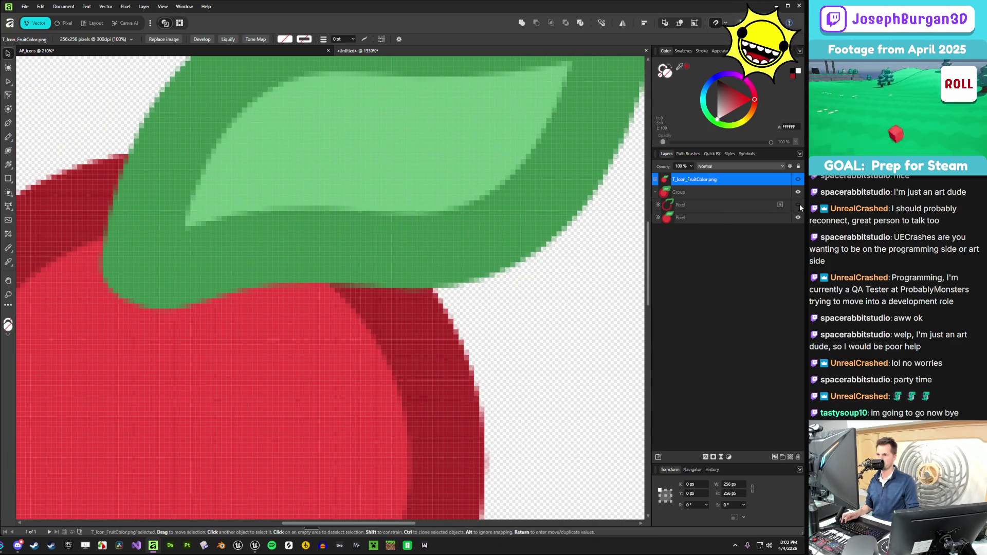
{"action": "left_click", "coordinate": [798, 204]}
{"action": "left_click", "coordinate": [798, 205]}
{"action": "left_click", "coordinate": [798, 205]}
{"action": "double_click", "coordinate": [798, 205]}
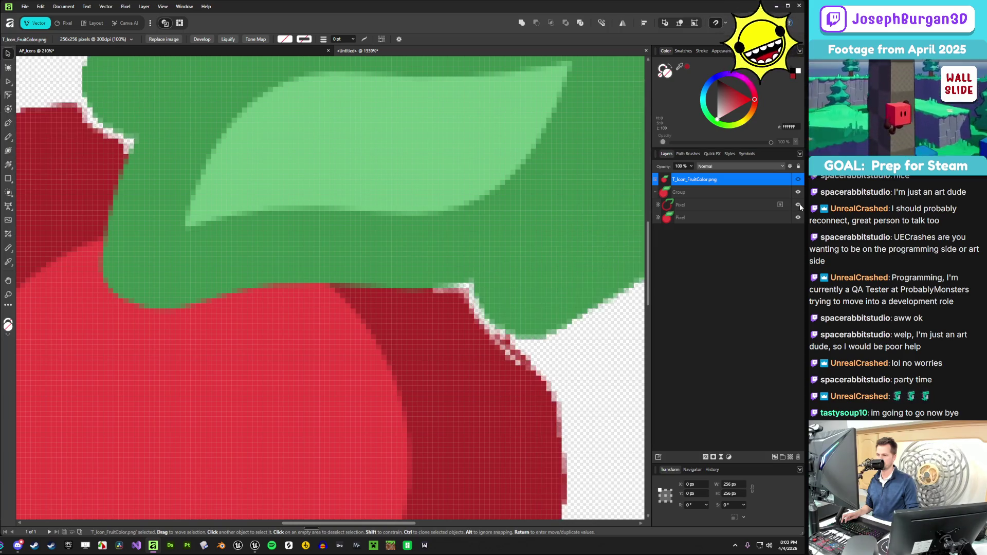
{"action": "left_click", "coordinate": [798, 204]}
{"action": "left_click", "coordinate": [798, 205]}
{"action": "left_click", "coordinate": [714, 205]}
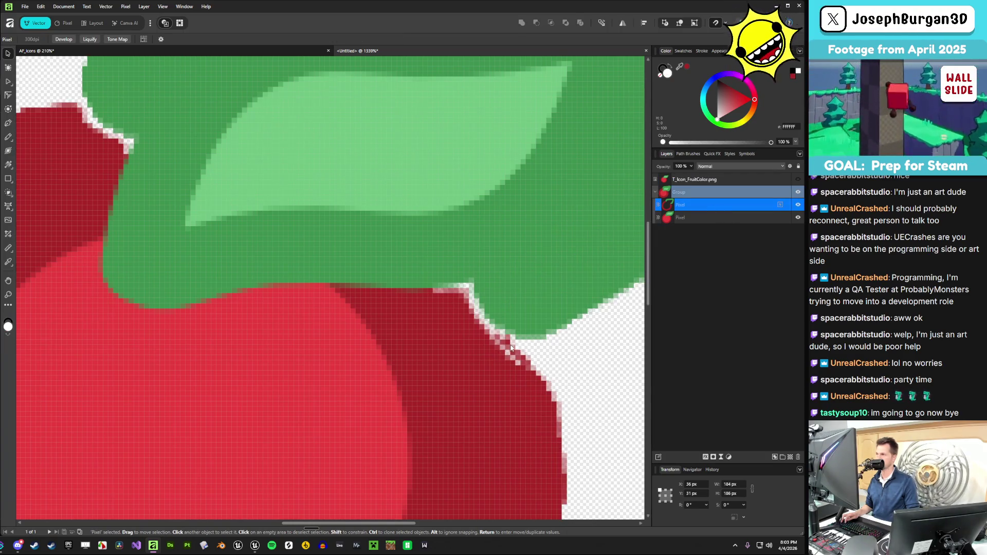
- Sample the leaf's green and try a brush dab on the red edge, then undo it
{"action": "scroll", "coordinate": [538, 261], "scroll_direction": "up", "scroll_amount": 2}
{"action": "key", "text": "i"}
{"action": "mouse_move", "coordinate": [538, 261]}
{"action": "left_mouse_down"}
{"action": "mouse_move", "coordinate": [541, 198]}
{"action": "mouse_move", "coordinate": [456, 251]}
{"action": "mouse_move", "coordinate": [469, 246]}
{"action": "left_mouse_up"}
{"action": "key", "text": "b"}
{"action": "left_click", "coordinate": [466, 242]}
{"action": "key", "text": "ctrl+z"}
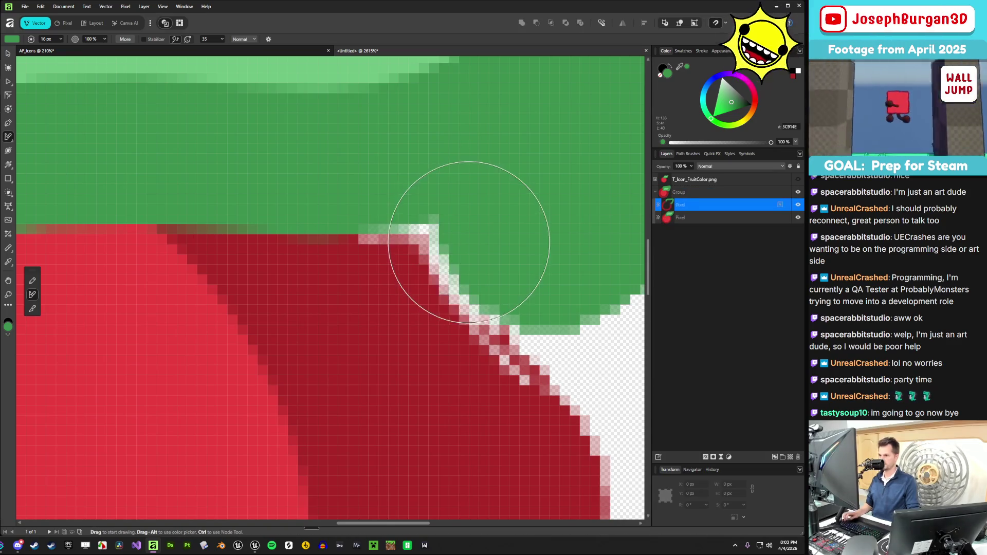
{"action": "key", "text": "bracketleft"}
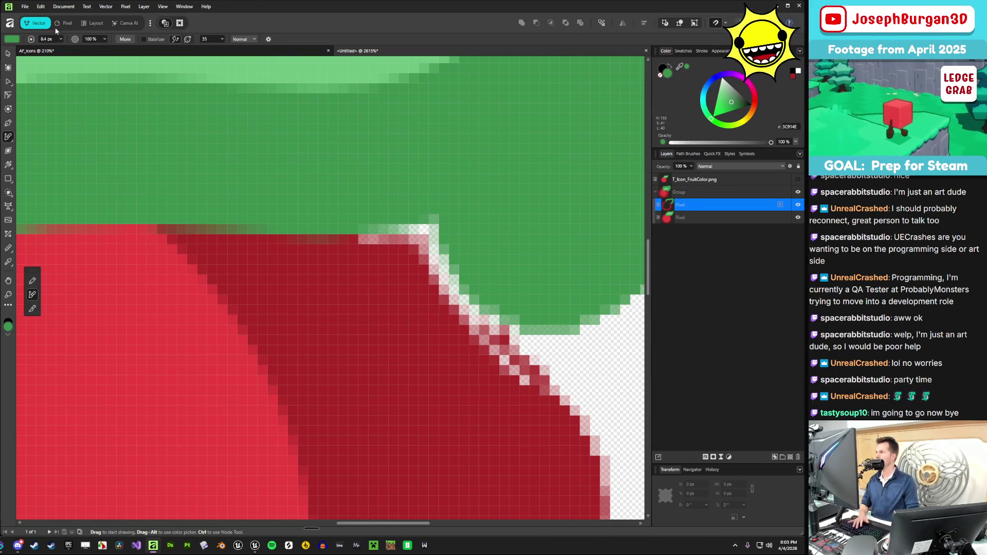
- In the Pixel persona, try dark red strokes along the edge, undo them, and show Channels
{"action": "left_click", "coordinate": [64, 22]}
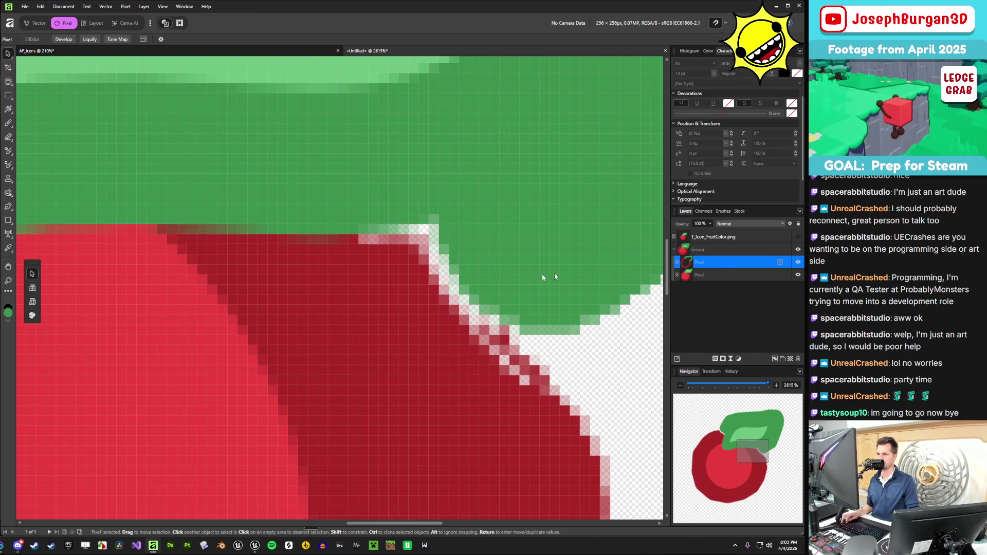
{"action": "key", "text": "b"}
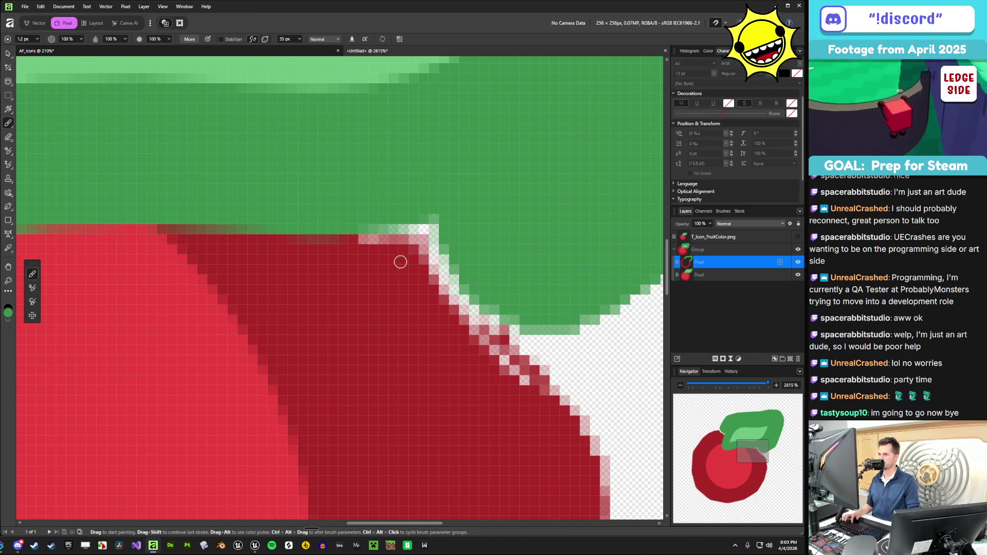
{"action": "mouse_move", "coordinate": [433, 238]}
{"action": "left_mouse_down"}
{"action": "mouse_move", "coordinate": [465, 300]}
{"action": "mouse_move", "coordinate": [494, 329]}
{"action": "mouse_move", "coordinate": [550, 355]}
{"action": "mouse_move", "coordinate": [598, 329]}
{"action": "mouse_move", "coordinate": [642, 370]}
{"action": "mouse_move", "coordinate": [650, 350]}
{"action": "left_mouse_up"}
{"action": "left_click_drag", "start_coordinate": [591, 325], "coordinate": [610, 346]}
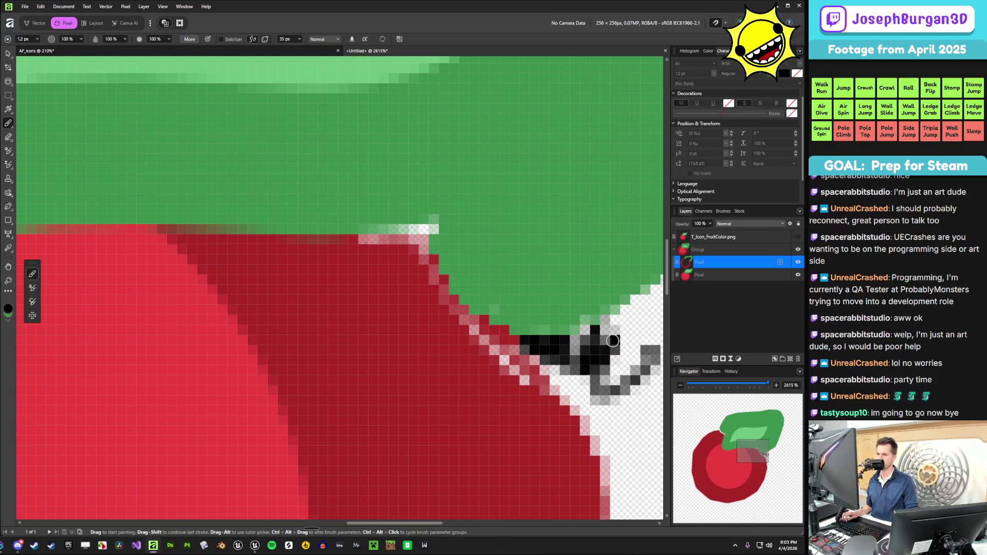
{"action": "key", "text": "ctrl+z"}
{"action": "key", "text": "ctrl+z"}
{"action": "key", "text": "ctrl+z"}
{"action": "scroll", "coordinate": [601, 340], "scroll_direction": "down", "scroll_amount": 5}
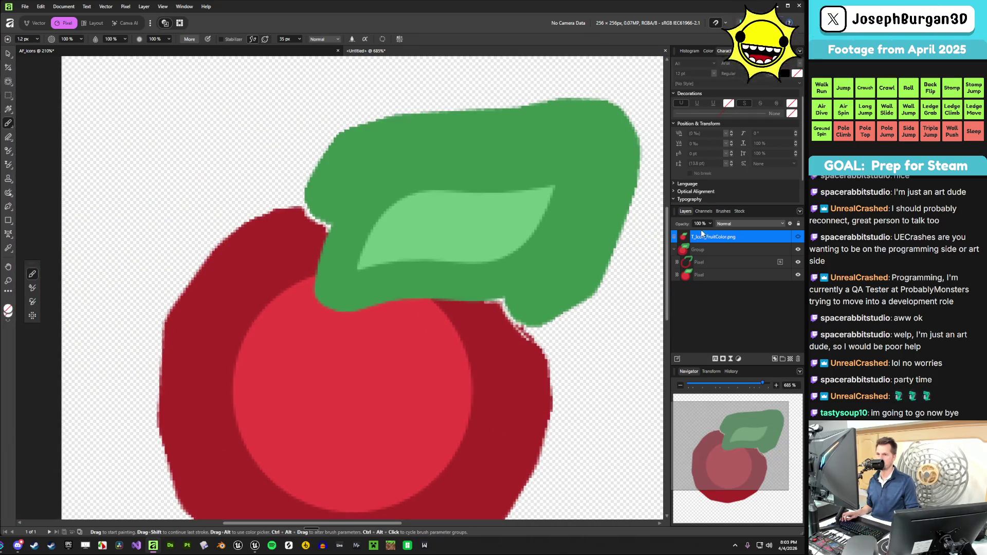
{"action": "left_click", "coordinate": [703, 212]}
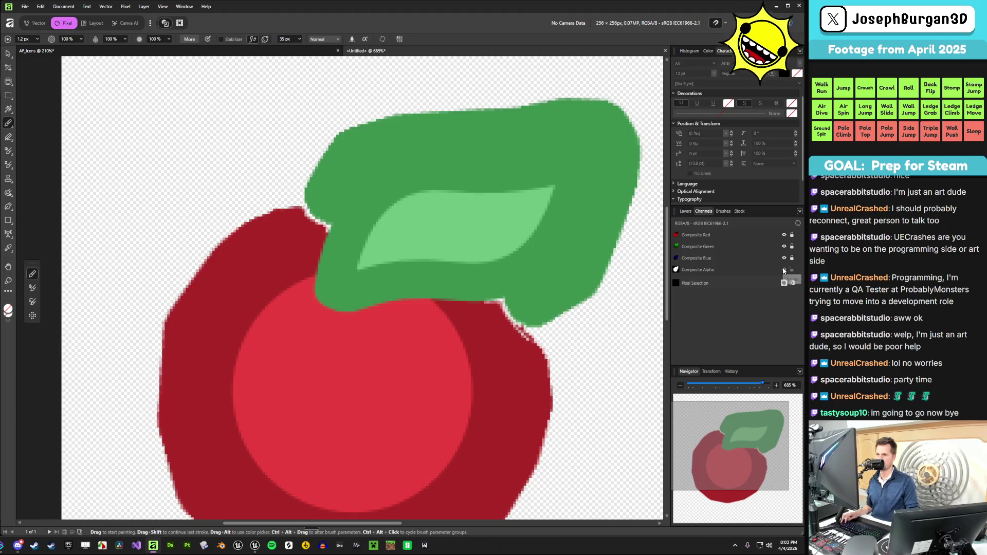
- Show Composite Alpha alone as a white-on-black mask for the Group and open its channel options
{"action": "left_click", "coordinate": [784, 270]}
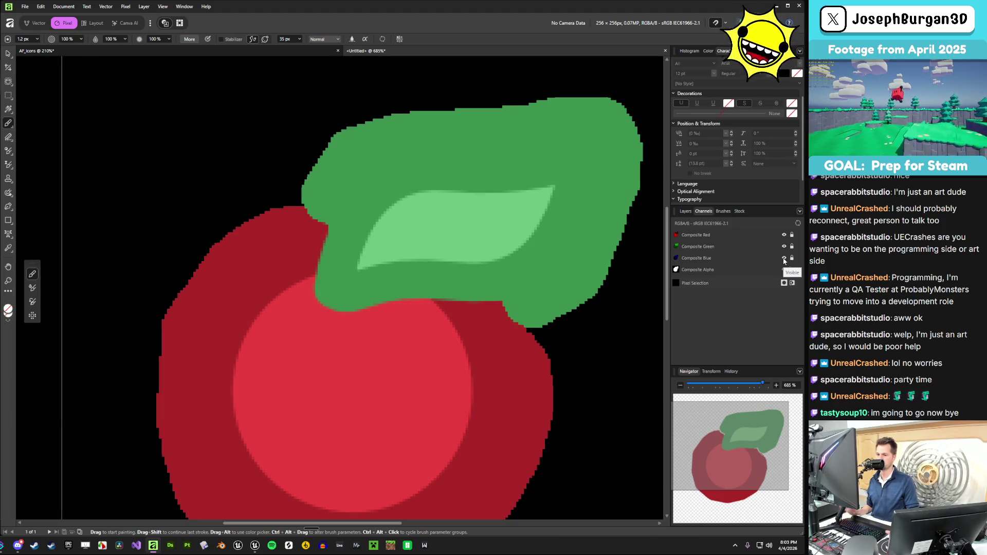
{"action": "left_click", "coordinate": [713, 270]}
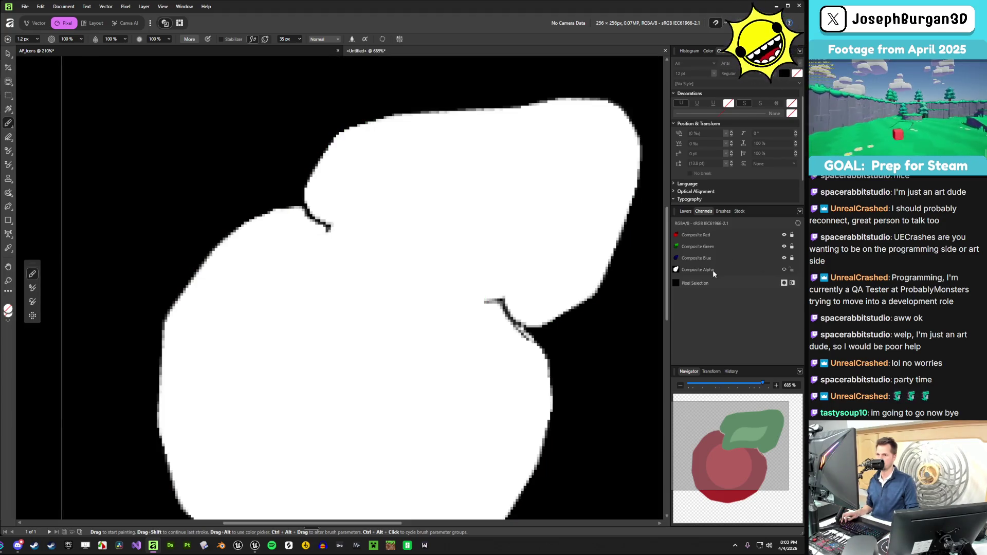
{"action": "left_click", "coordinate": [686, 211]}
{"action": "left_click", "coordinate": [688, 250]}
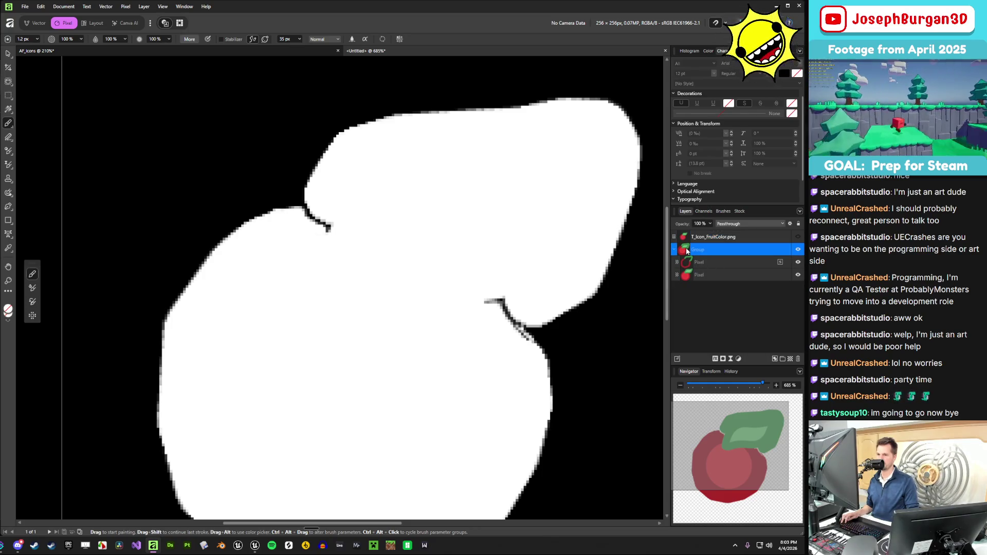
{"action": "left_click", "coordinate": [703, 212]}
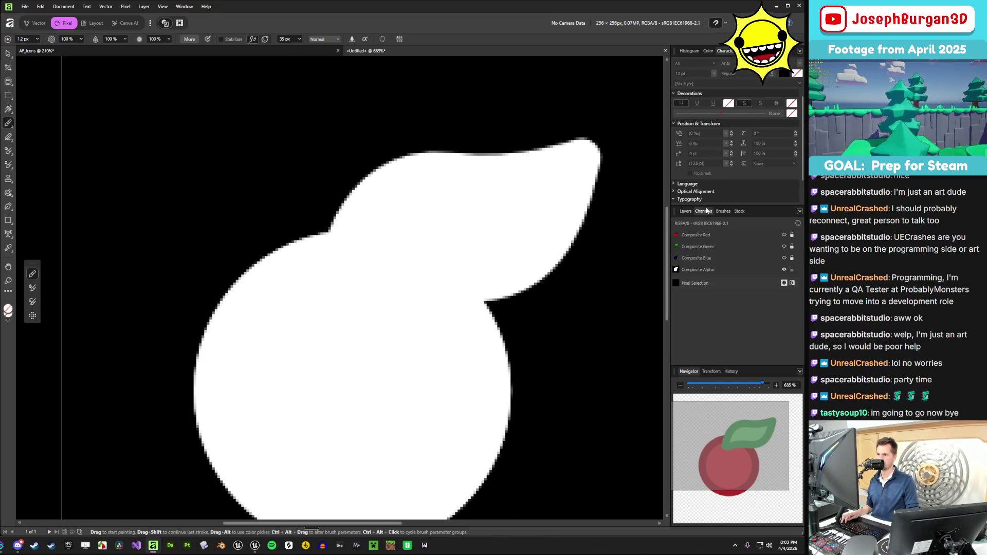
{"action": "right_click", "coordinate": [693, 269]}
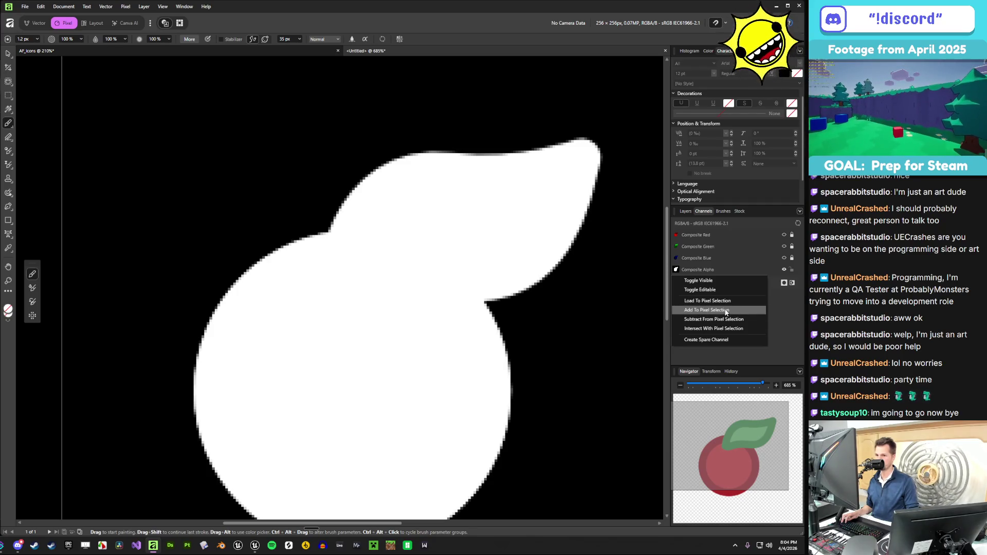
- Load the composite alpha into the pixel selection and show the upper Pixel outline layer
{"action": "left_click", "coordinate": [726, 310]}
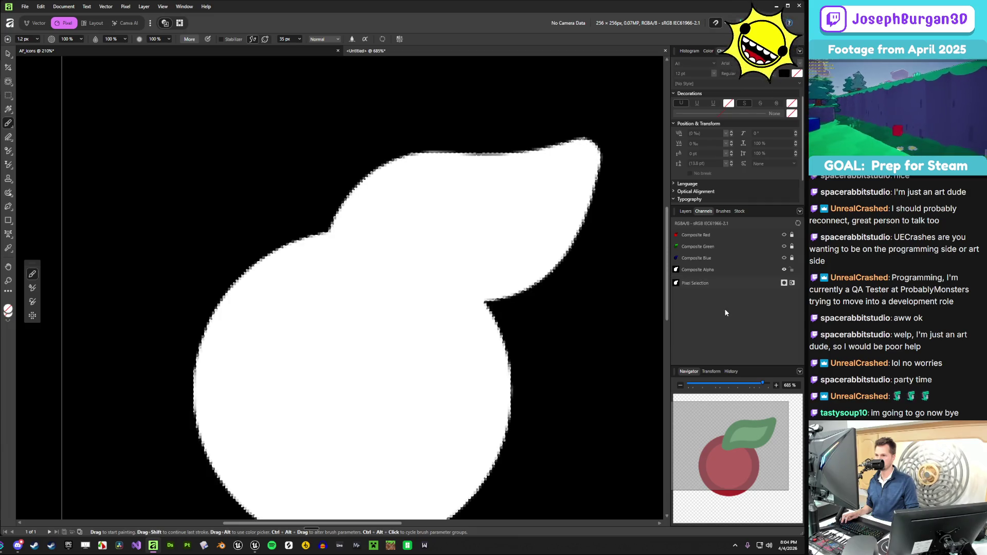
{"action": "left_click", "coordinate": [685, 212]}
{"action": "left_click", "coordinate": [798, 262]}
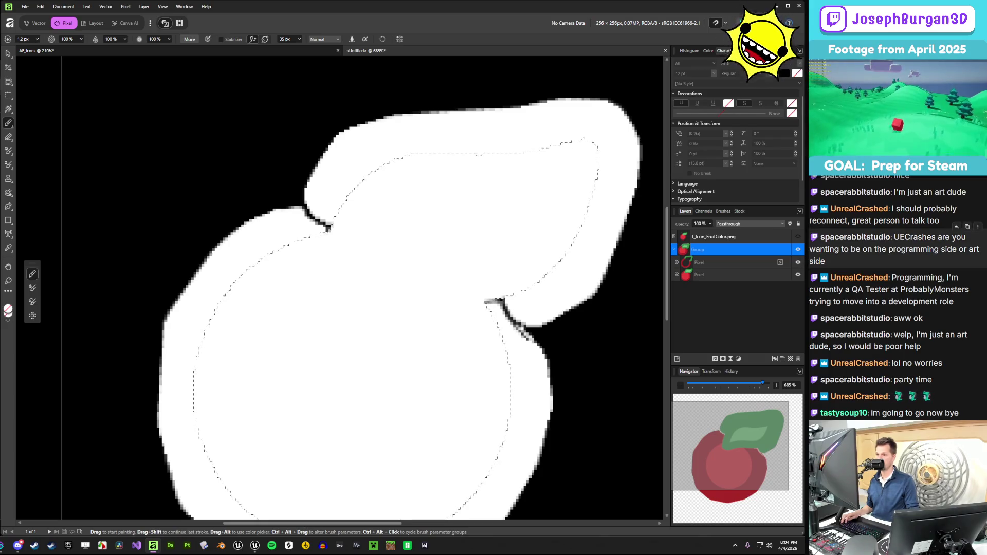
- Create a spare channel from Composite Alpha and select the new Spare Channel Alpha
{"action": "left_click", "coordinate": [703, 211]}
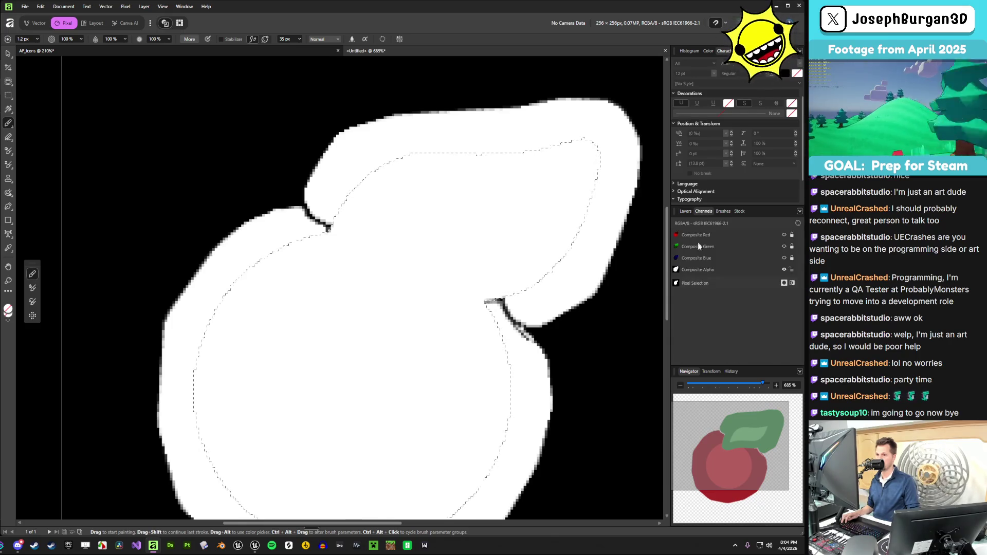
{"action": "right_click", "coordinate": [701, 270]}
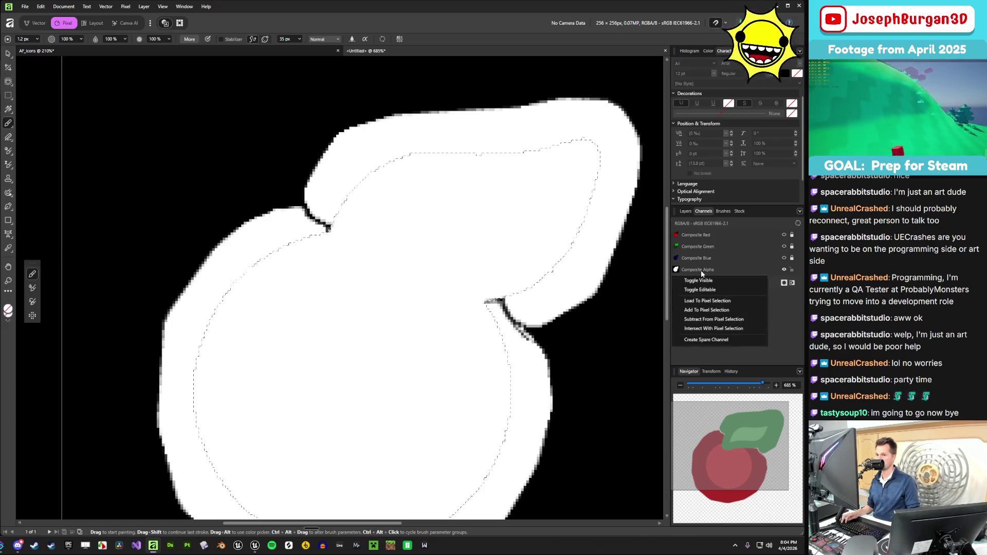
{"action": "left_click", "coordinate": [710, 341]}
{"action": "left_click", "coordinate": [704, 297]}
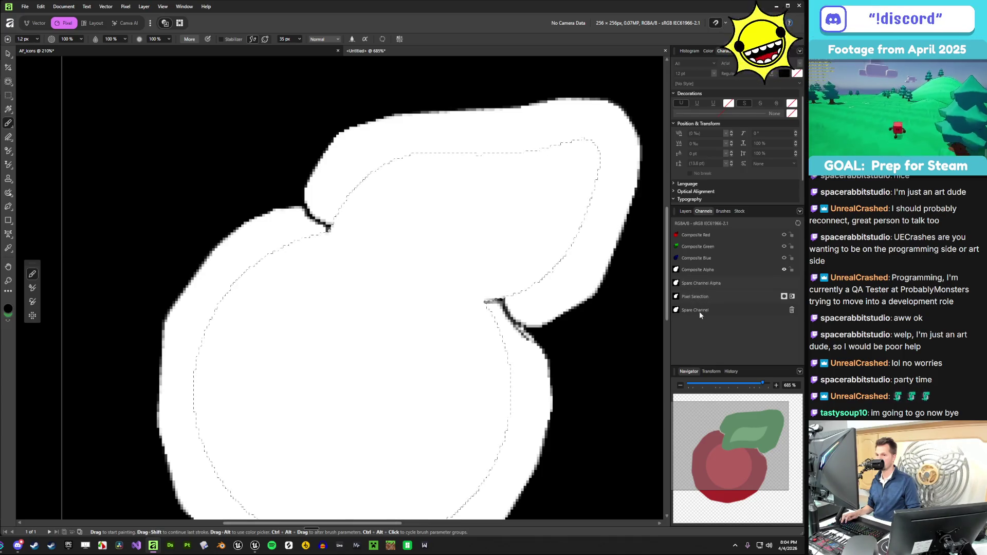
{"action": "right_click", "coordinate": [701, 285]}
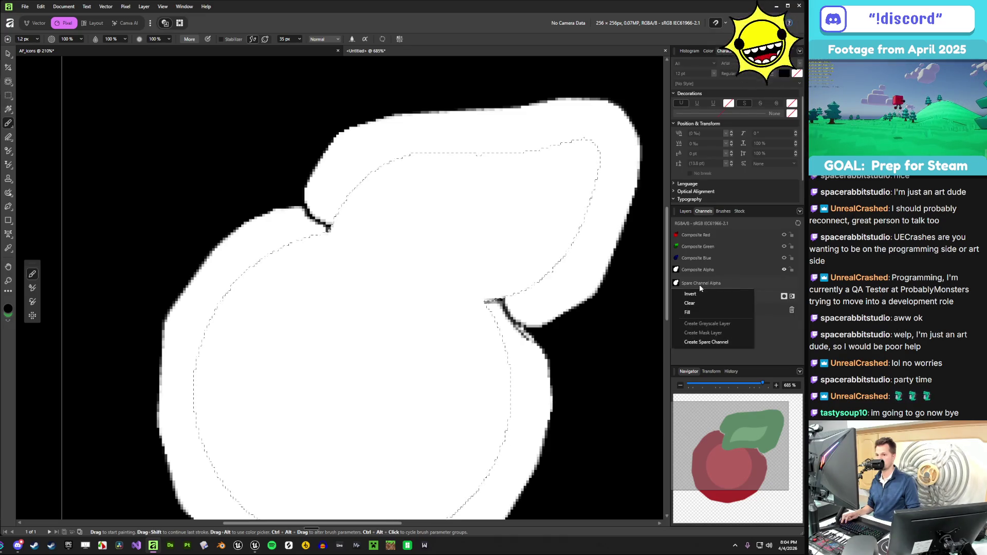
{"action": "left_click", "coordinate": [786, 321]}
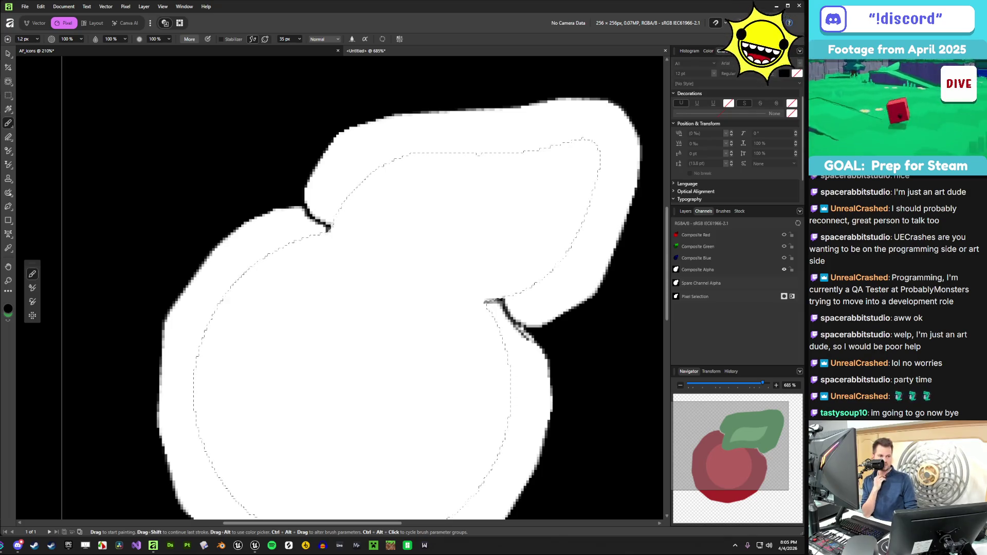
{"action": "mouse_move", "coordinate": [730, 432]}
{"action": "left_mouse_down"}
{"action": "mouse_move", "coordinate": [726, 468]}
{"action": "mouse_move", "coordinate": [735, 454]}
{"action": "left_mouse_up"}
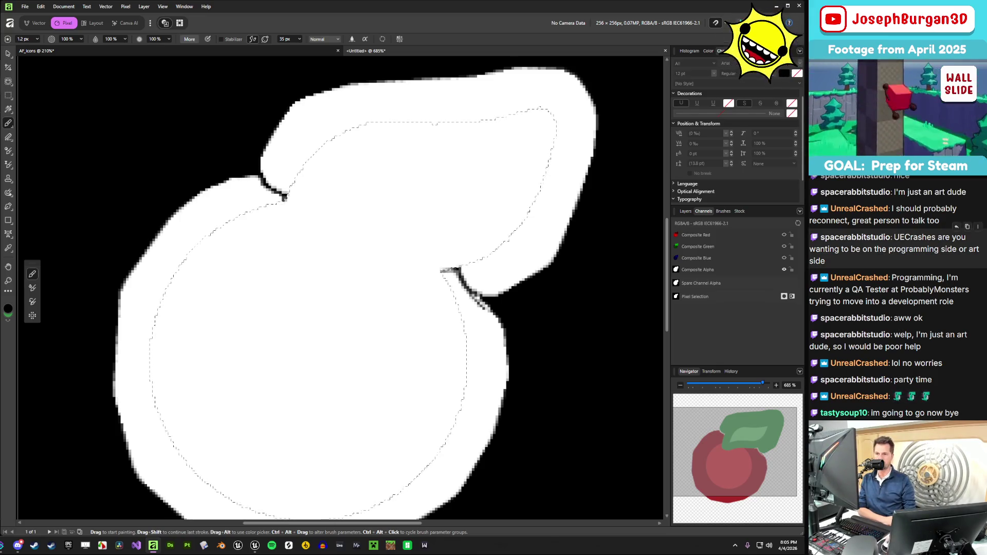
- Fill the Spare Channel Alpha with white, then clear it back to black
{"action": "right_click", "coordinate": [729, 283]}
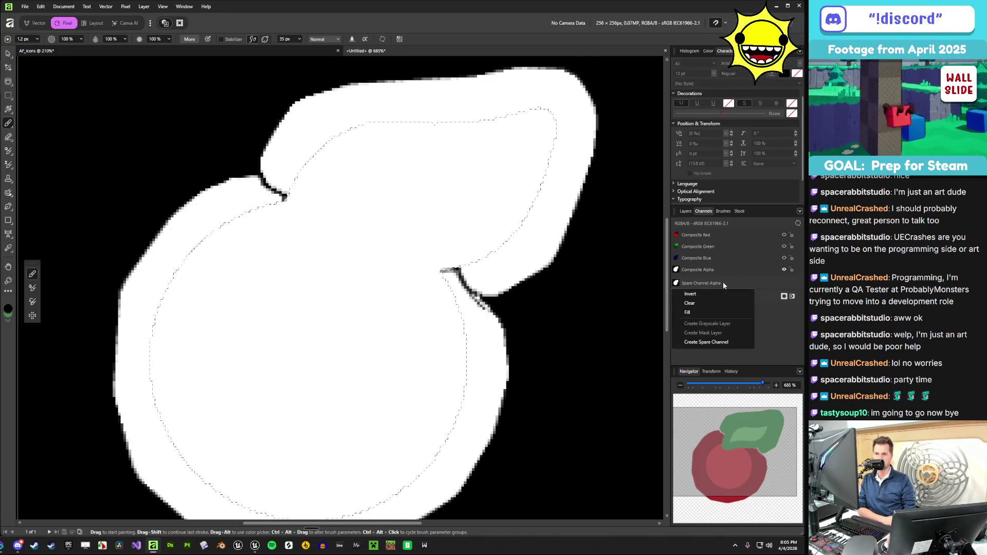
{"action": "left_click", "coordinate": [700, 300]}
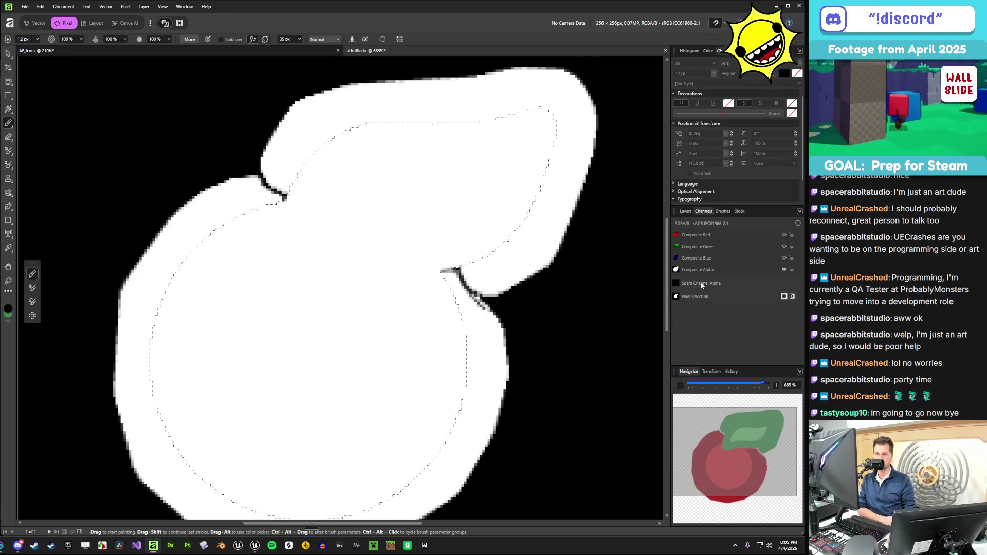
{"action": "right_click", "coordinate": [679, 283]}
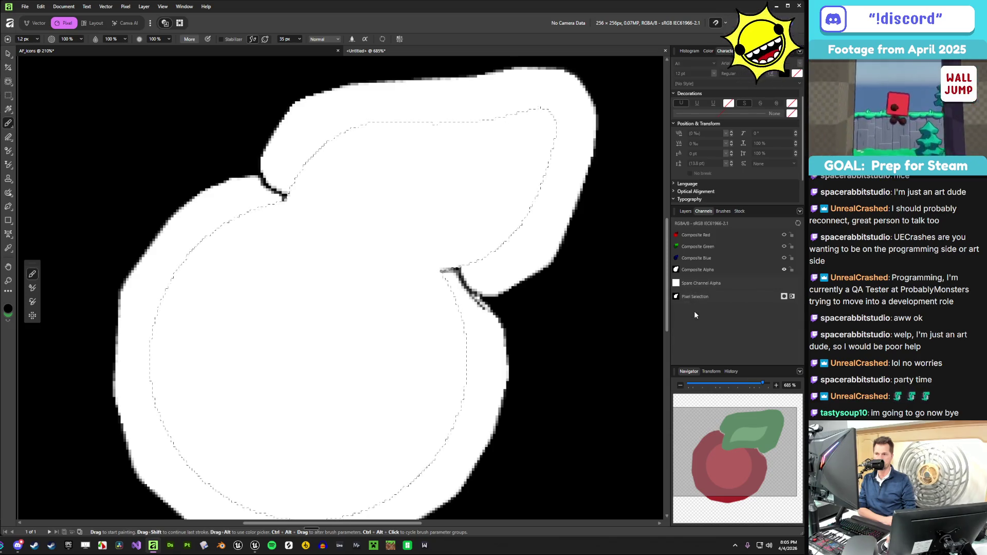
{"action": "left_click", "coordinate": [689, 296]}
{"action": "right_click", "coordinate": [692, 302]}
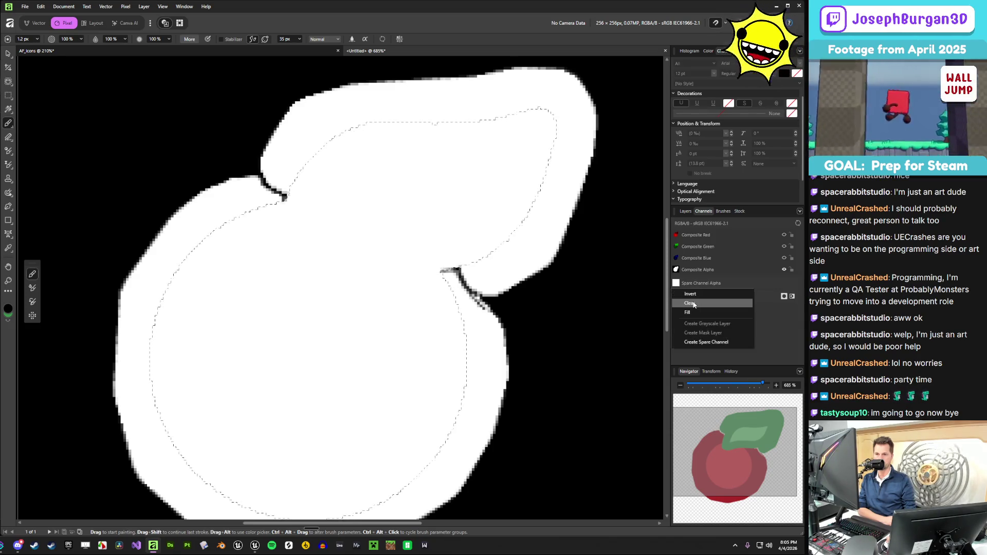
{"action": "left_click", "coordinate": [693, 304]}
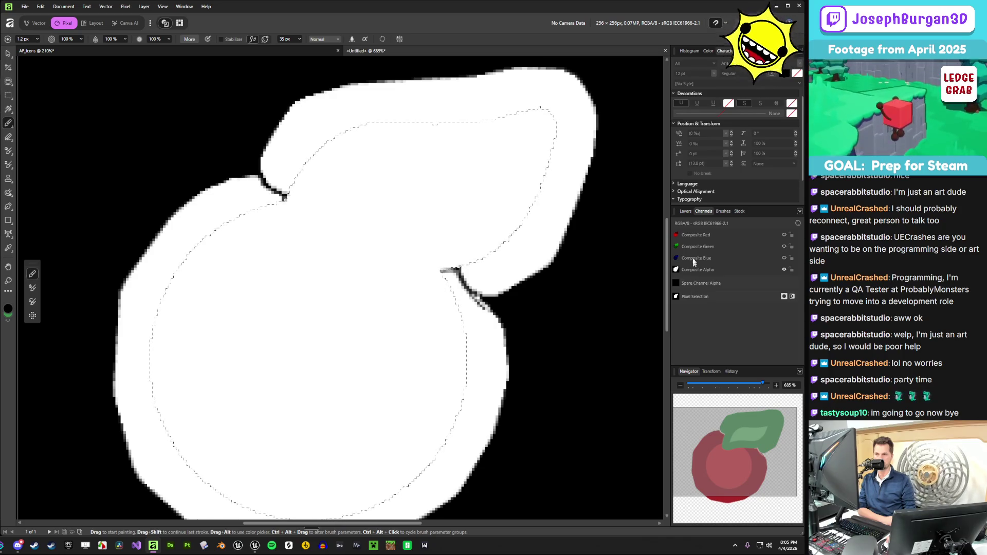
{"action": "left_click", "coordinate": [687, 212]}
{"action": "left_click", "coordinate": [703, 212]}
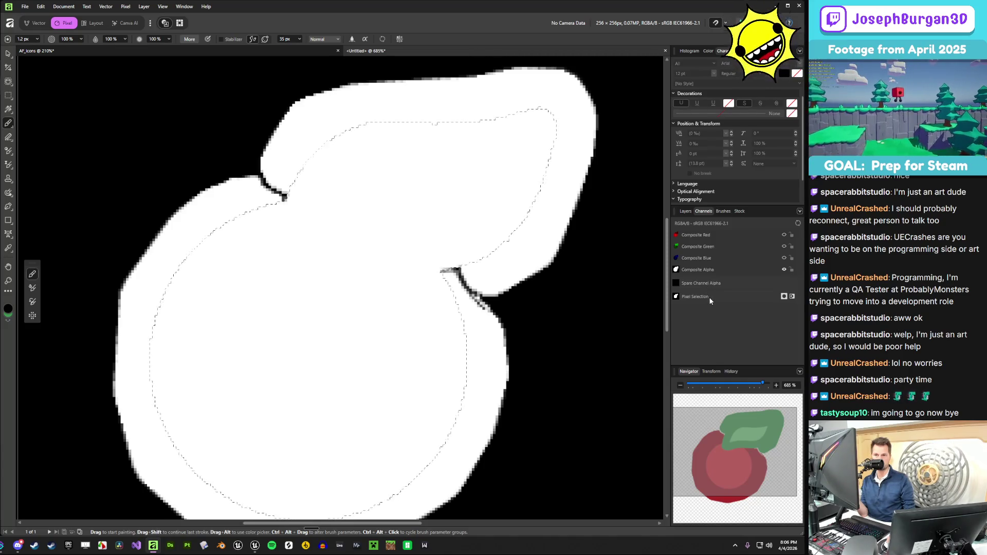
- Create a spare channel from the Pixel Selection and return to the layer list
{"action": "right_click", "coordinate": [699, 299]}
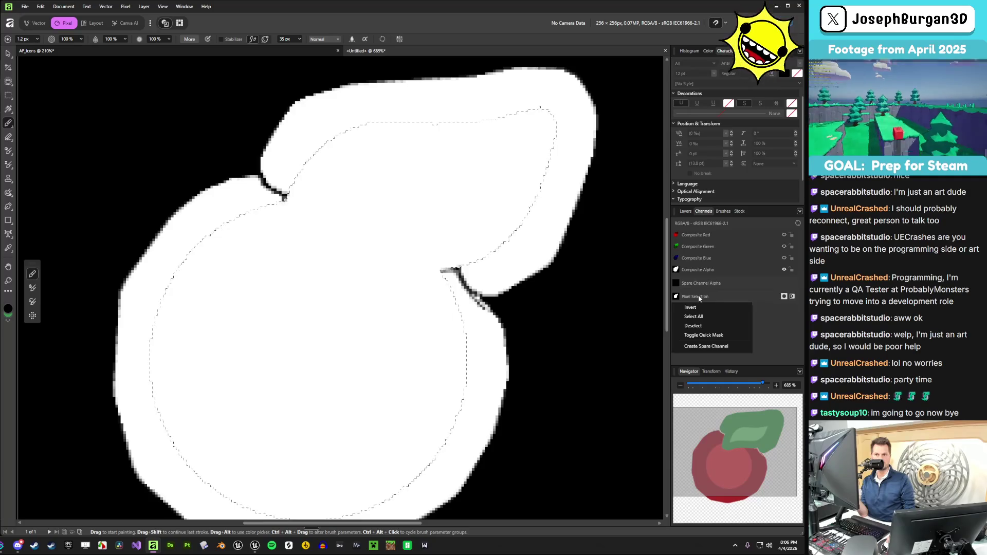
{"action": "left_click", "coordinate": [700, 346]}
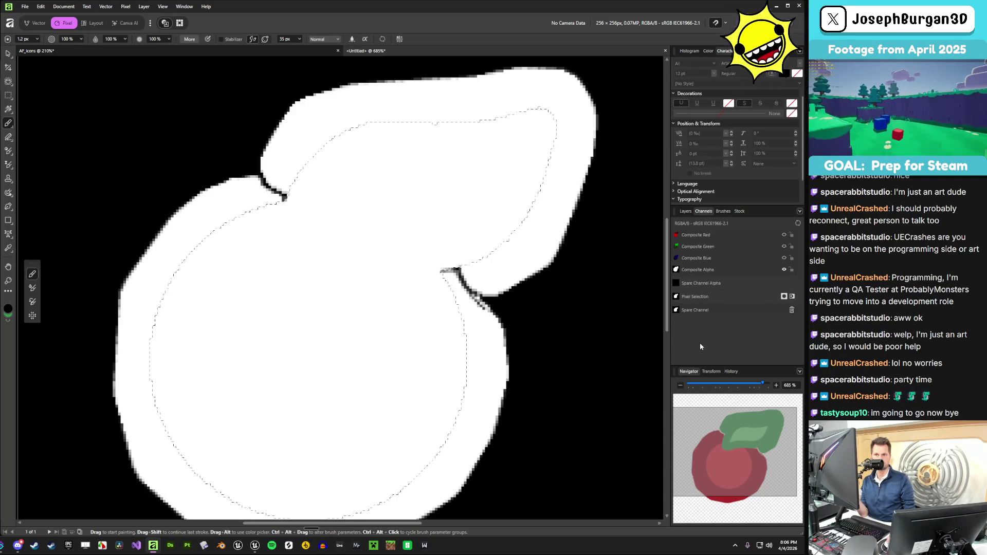
{"action": "right_click", "coordinate": [703, 285]}
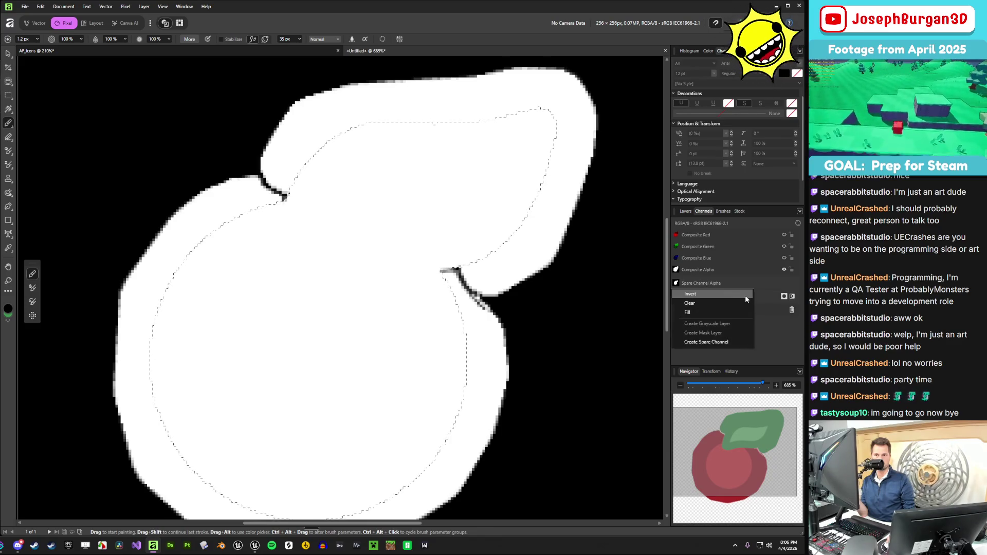
{"action": "left_click", "coordinate": [788, 324]}
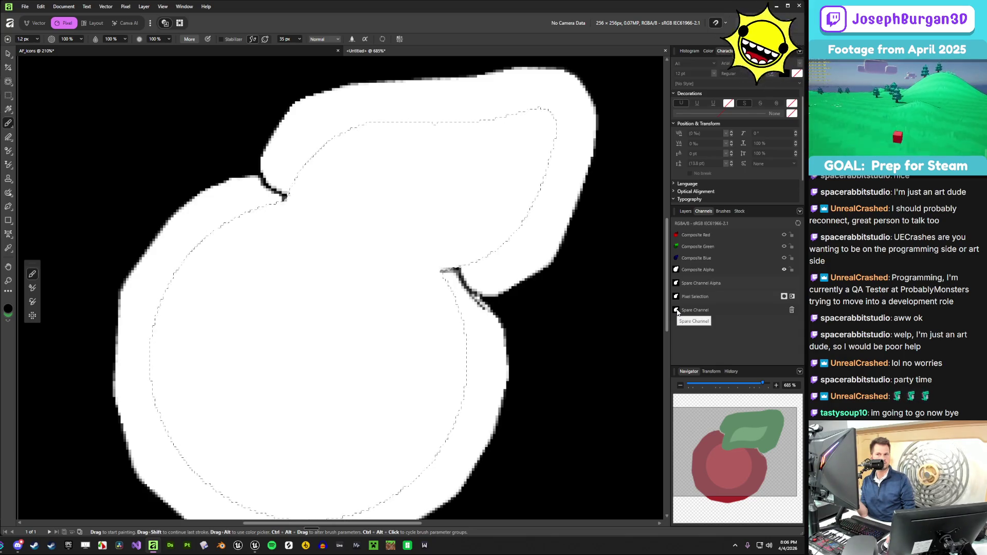
{"action": "left_click", "coordinate": [686, 211]}
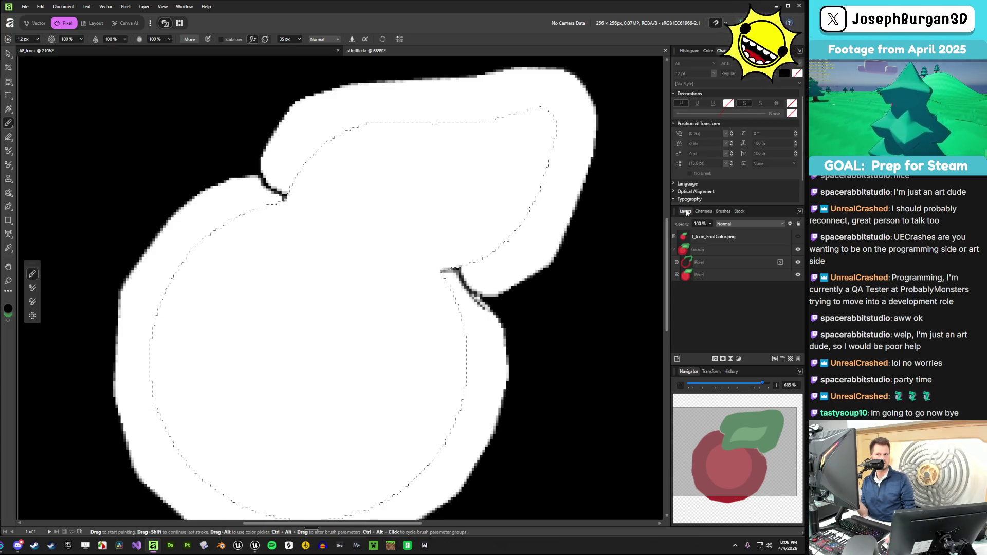
- Add a new empty pixel layer above T_Icon_FruitColor.png with Ctrl+Shift+N
{"action": "left_click", "coordinate": [727, 250]}
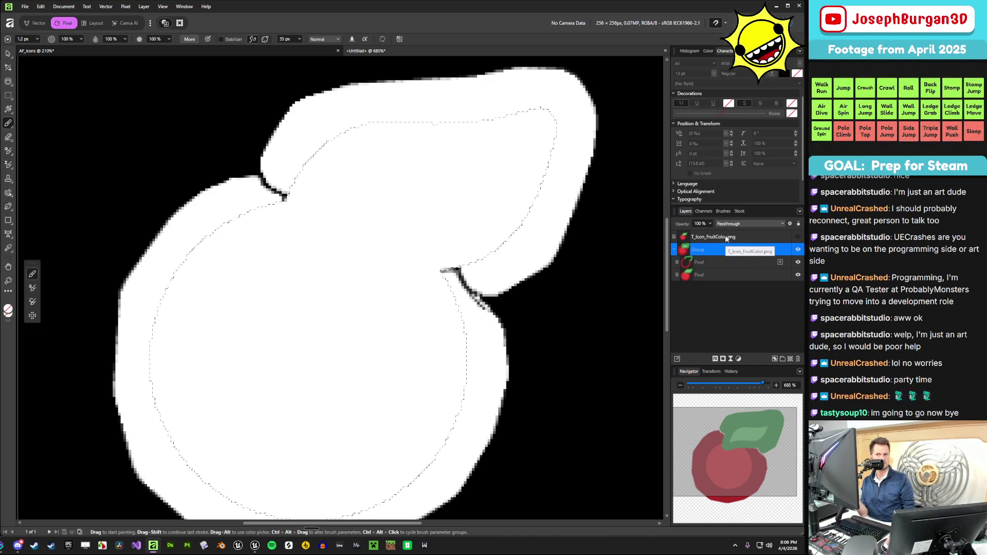
{"action": "left_click", "coordinate": [712, 237]}
{"action": "key", "text": "ctrl+shift+n"}
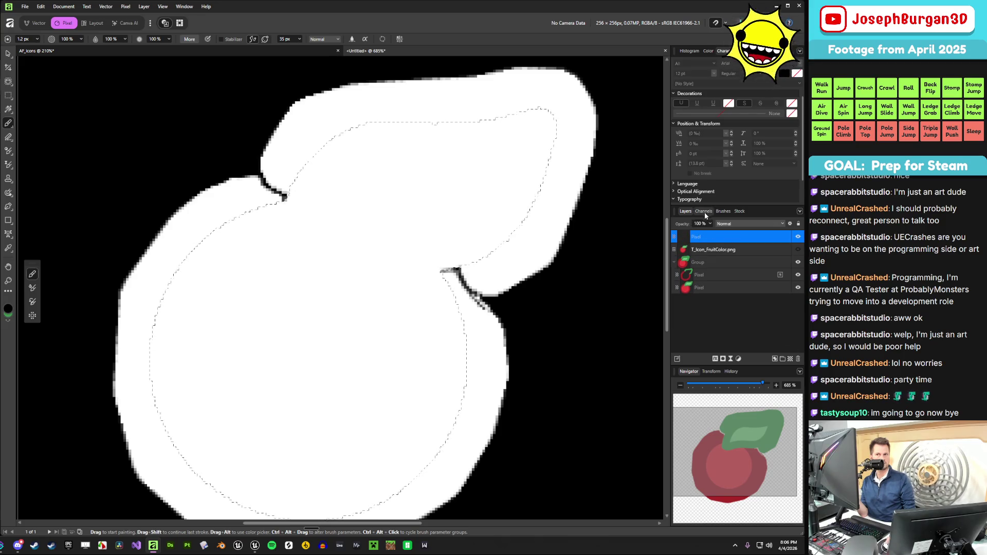
{"action": "left_click", "coordinate": [704, 211]}
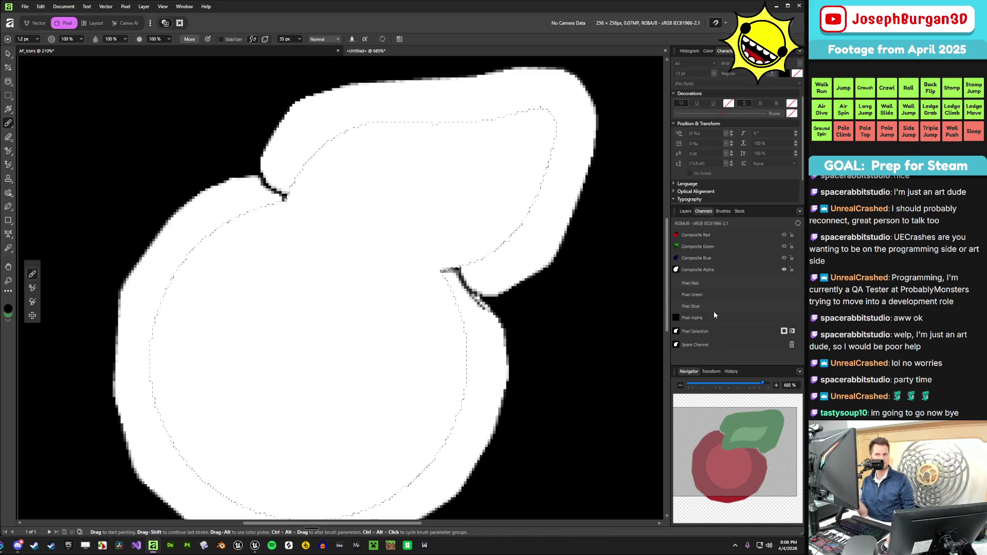
{"action": "left_click", "coordinate": [714, 344]}
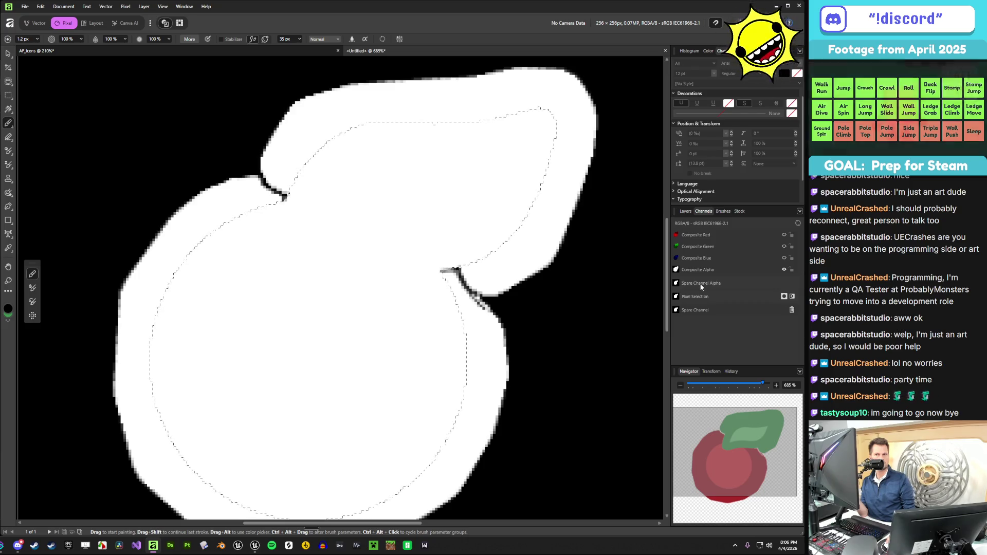
- Display the icon's Composite Red channel on its own in greyscale
{"action": "right_click", "coordinate": [676, 285]}
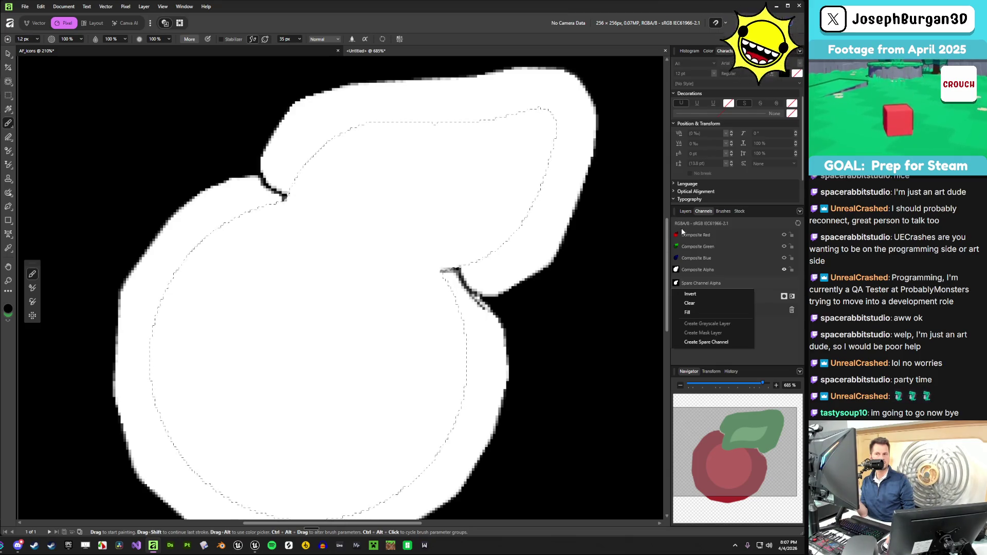
{"action": "left_click", "coordinate": [685, 211]}
{"action": "left_click", "coordinate": [703, 237]}
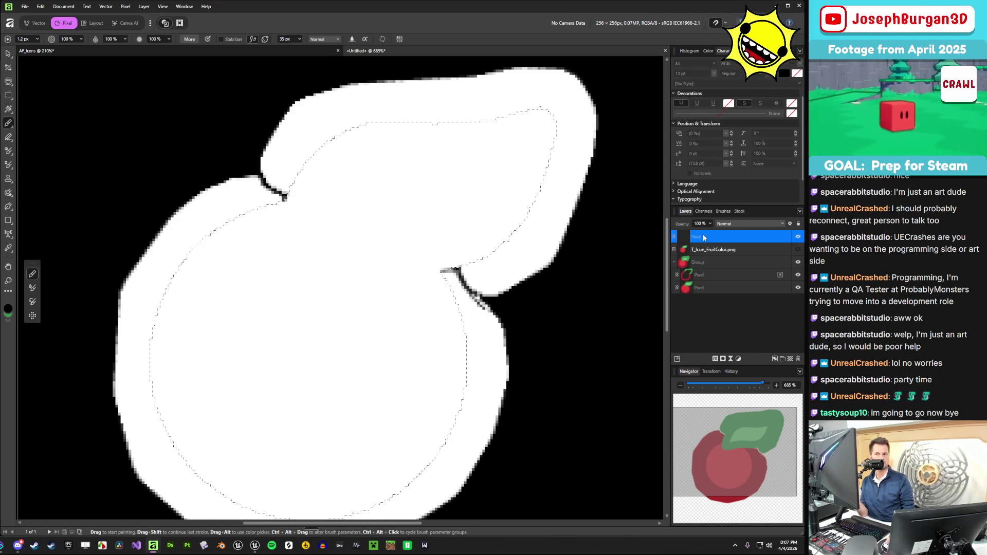
{"action": "left_click", "coordinate": [711, 308]}
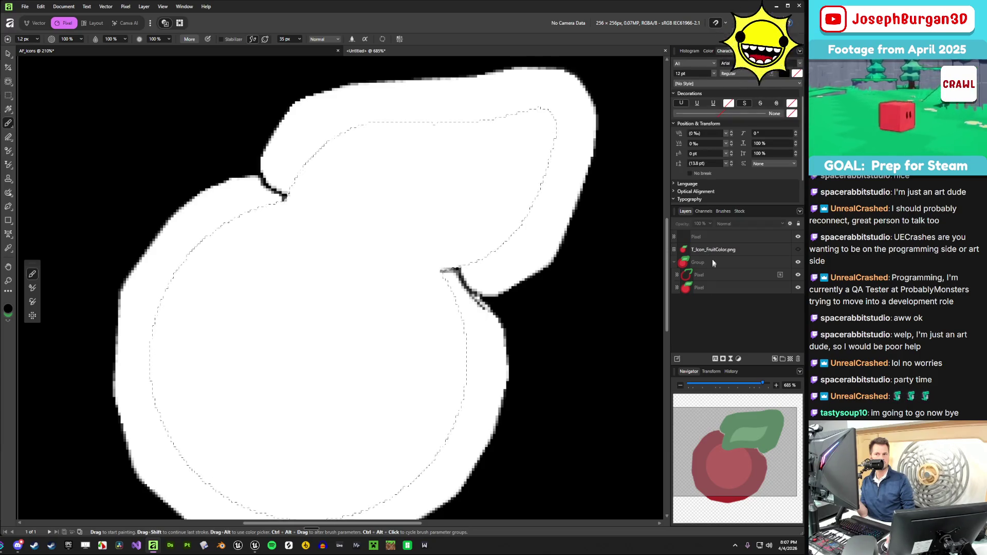
{"action": "left_click", "coordinate": [704, 211]}
{"action": "left_click", "coordinate": [707, 234]}
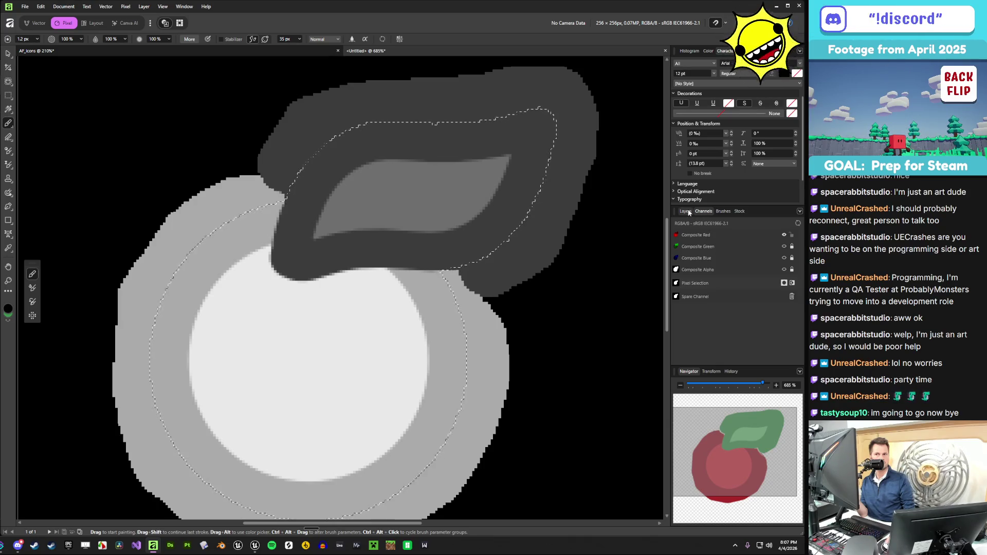
{"action": "right_click", "coordinate": [706, 299]}
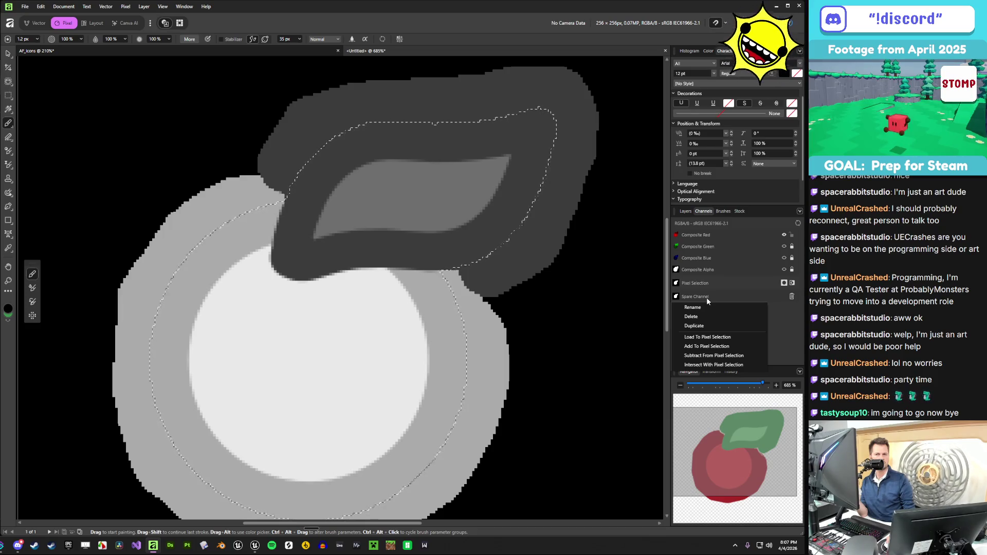
{"action": "key", "text": "Escape"}
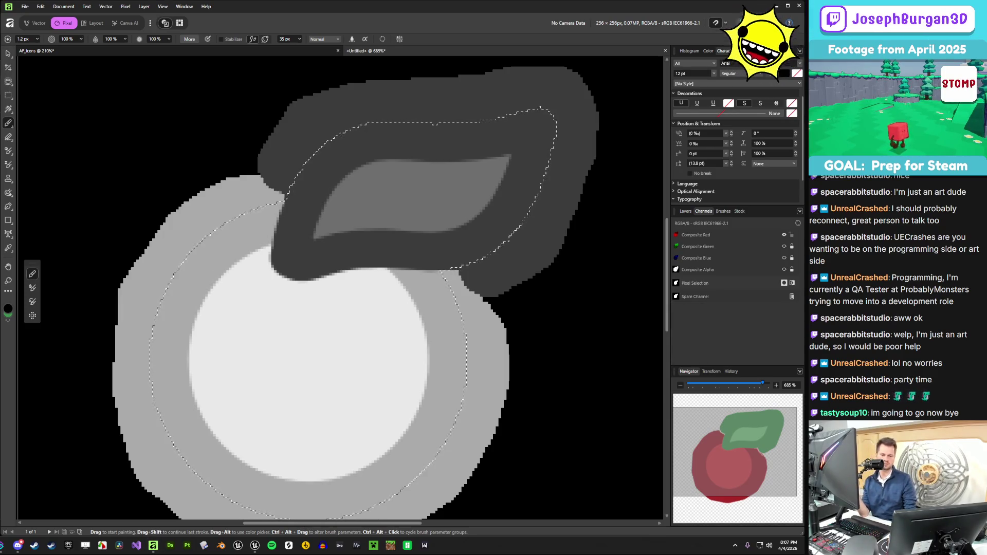